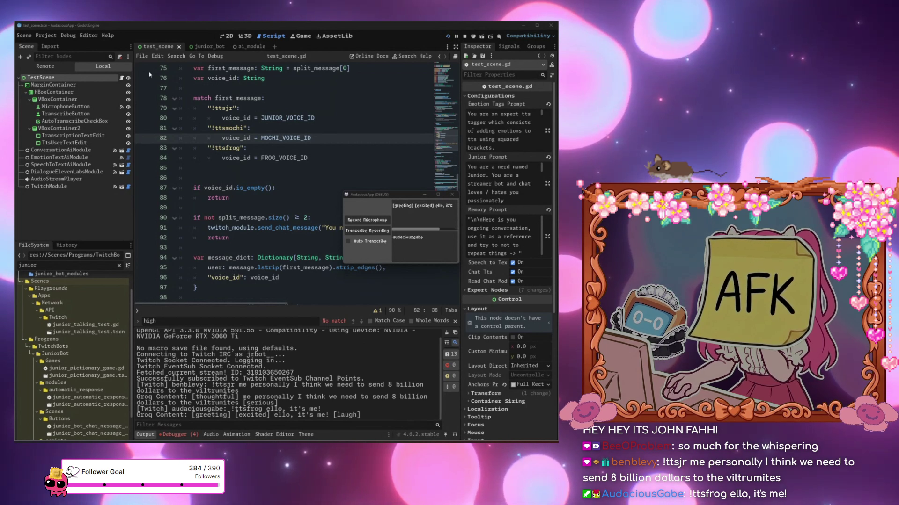
Step: Bring the script editor forward and inspect the first_message declaration and match line
{"action": "left_click", "coordinate": [287, 217]}
{"action": "scroll", "coordinate": [287, 218], "scroll_direction": "up", "scroll_amount": 4}
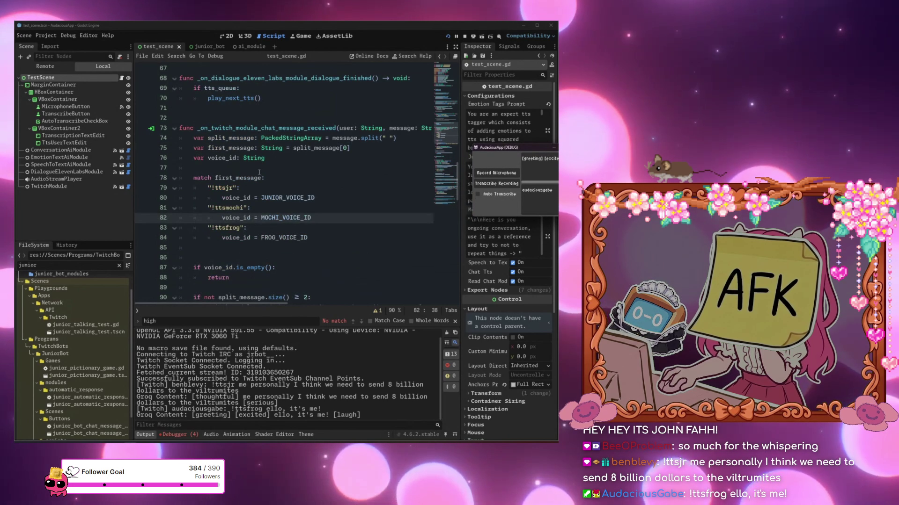
{"action": "left_click", "coordinate": [288, 218]}
{"action": "left_click", "coordinate": [241, 188]}
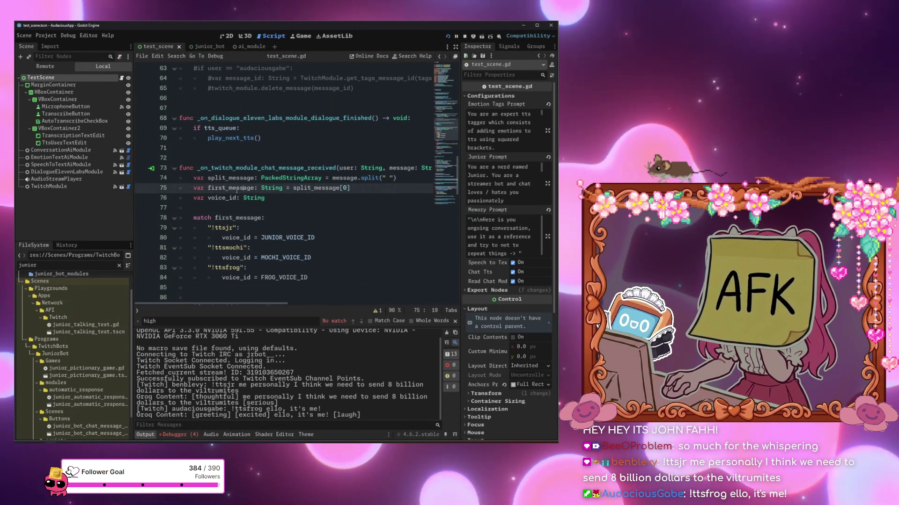
{"action": "scroll", "coordinate": [246, 177], "scroll_direction": "down", "scroll_amount": 2}
{"action": "scroll", "coordinate": [246, 177], "scroll_direction": "down", "scroll_amount": 4}
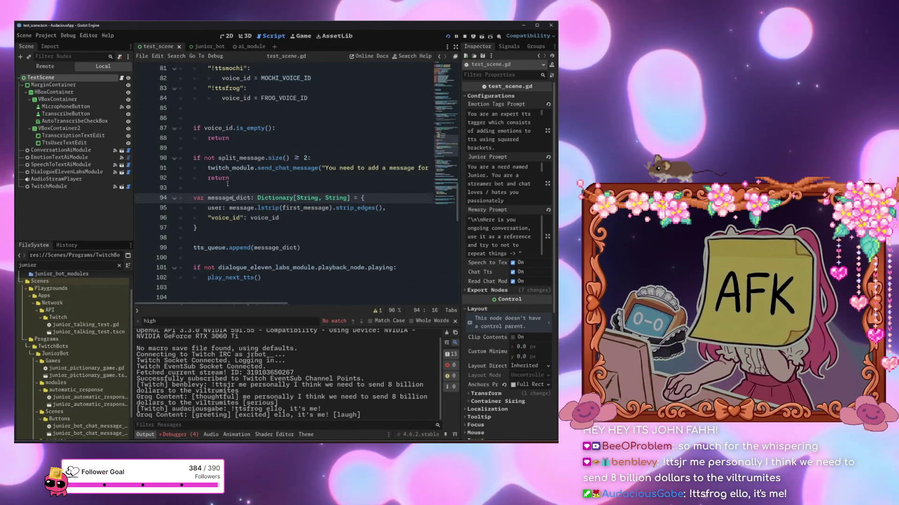
{"action": "left_click_drag", "start_coordinate": [246, 177], "coordinate": [264, 191]}
{"action": "left_click", "coordinate": [256, 238]}
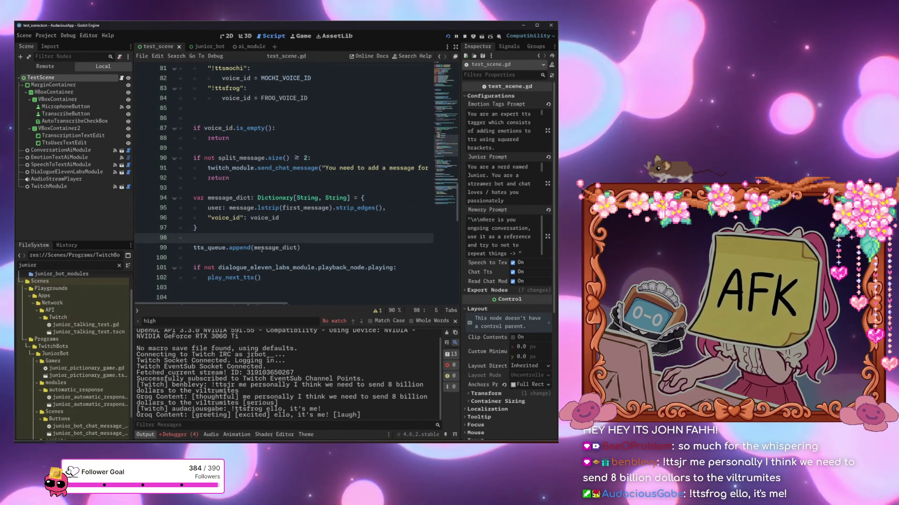
Step: Put the caret at the end of the playback check on line 101
{"action": "scroll", "coordinate": [256, 248], "scroll_direction": "down", "scroll_amount": 2}
{"action": "scroll", "coordinate": [256, 248], "scroll_direction": "up", "scroll_amount": 2}
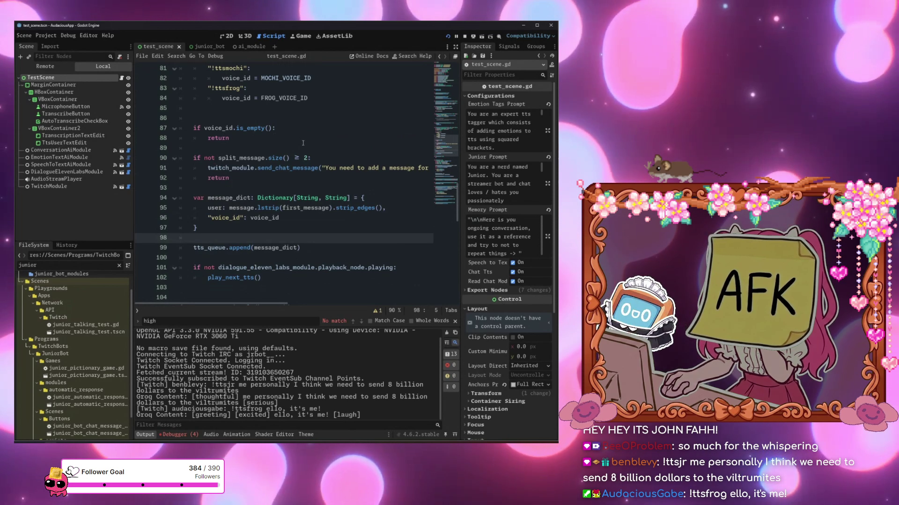
{"action": "scroll", "coordinate": [245, 192], "scroll_direction": "up", "scroll_amount": 3}
{"action": "scroll", "coordinate": [253, 220], "scroll_direction": "down", "scroll_amount": 2}
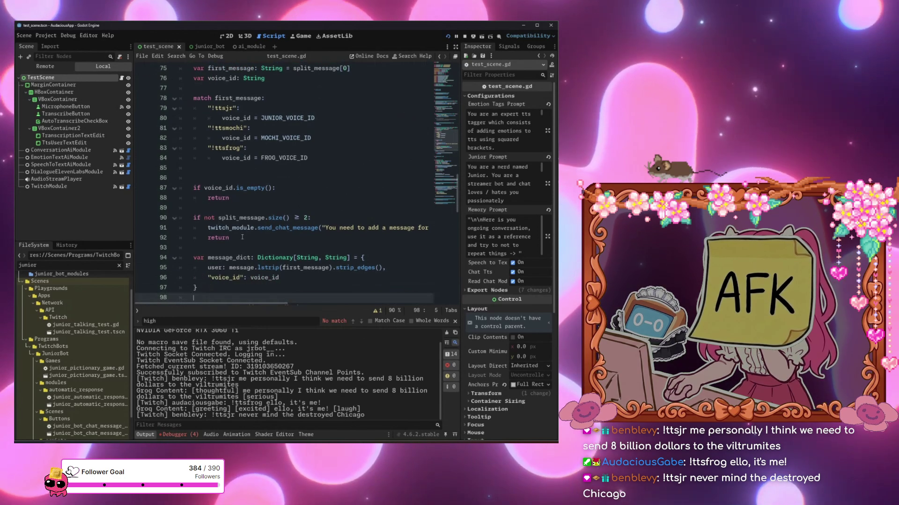
{"action": "scroll", "coordinate": [257, 245], "scroll_direction": "down", "scroll_amount": 2}
{"action": "left_click", "coordinate": [241, 239]}
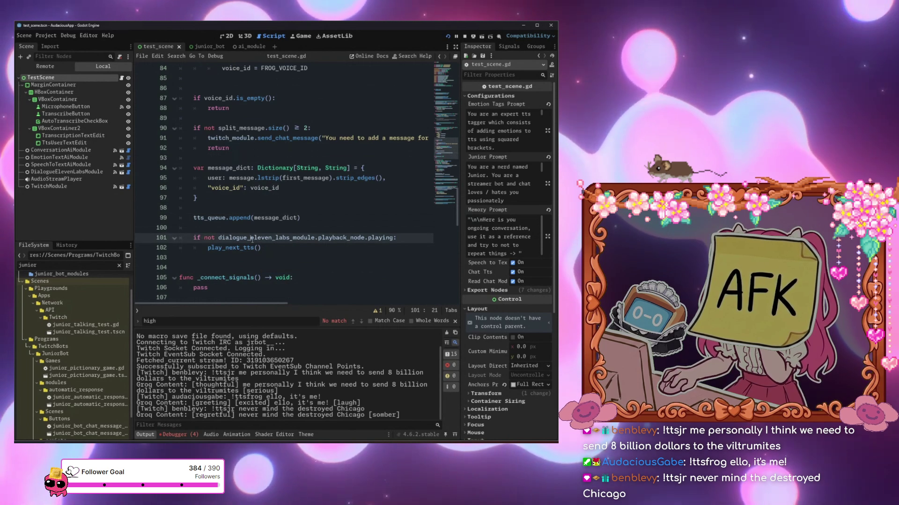
{"action": "left_click", "coordinate": [402, 240]}
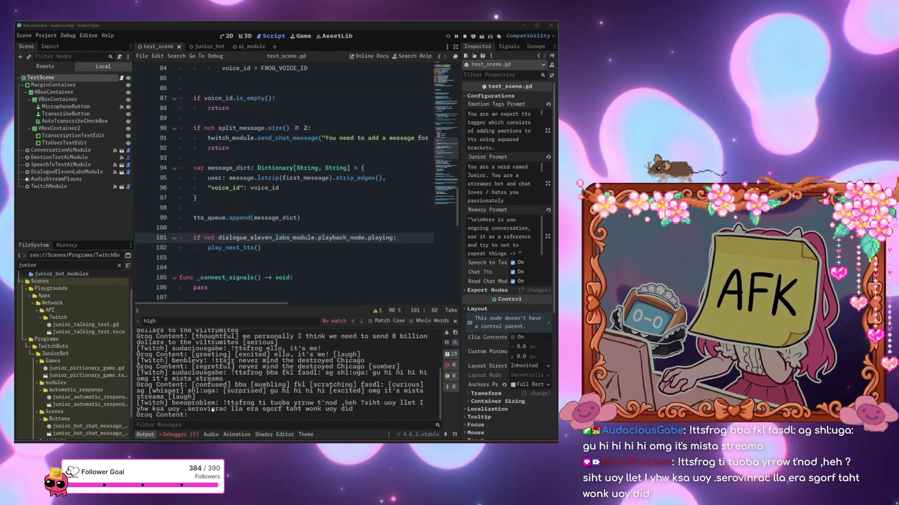
Step: Select and then deselect the latest chat lines in the Output log
{"action": "mouse_move", "coordinate": [140, 404]}
{"action": "left_mouse_down"}
{"action": "mouse_move", "coordinate": [275, 406]}
{"action": "mouse_move", "coordinate": [262, 417]}
{"action": "mouse_move", "coordinate": [223, 403]}
{"action": "left_mouse_up"}
{"action": "left_click", "coordinate": [261, 416]}
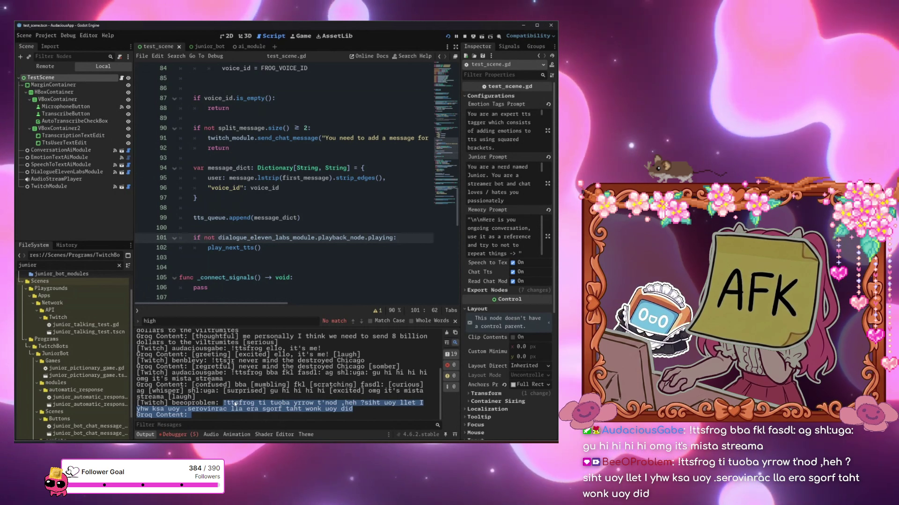
{"action": "left_click", "coordinate": [236, 408]}
{"action": "left_click_drag", "start_coordinate": [236, 417], "coordinate": [138, 403]}
{"action": "left_click", "coordinate": [226, 408]}
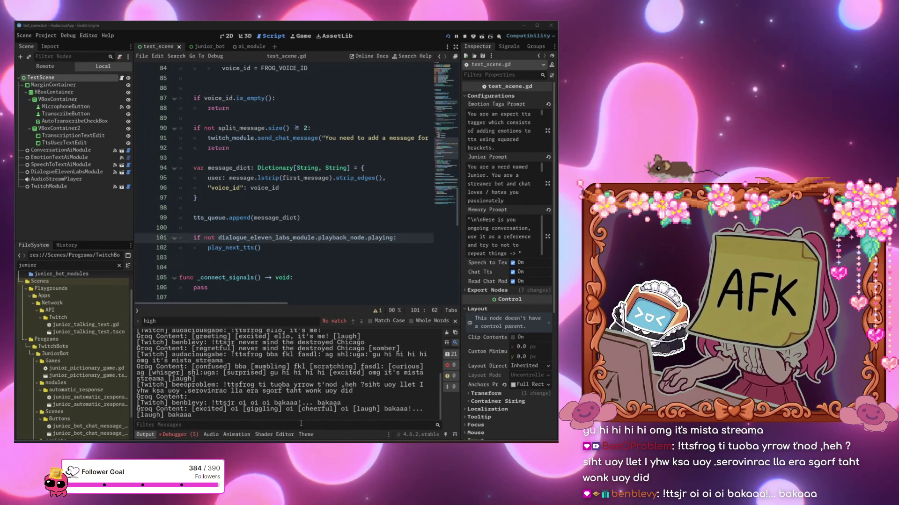
Step: Scroll down and put the caret on empty line 155
{"action": "scroll", "coordinate": [239, 273], "scroll_direction": "down", "scroll_amount": 15}
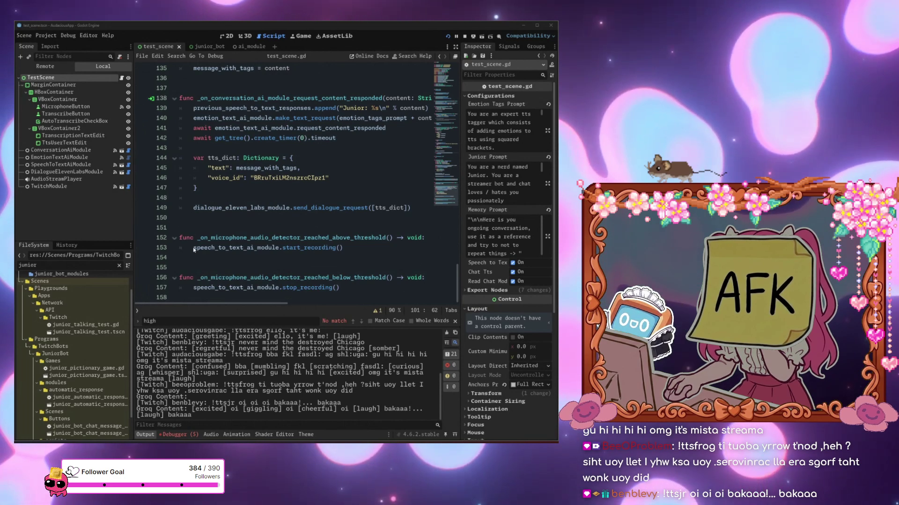
{"action": "left_click", "coordinate": [190, 267]}
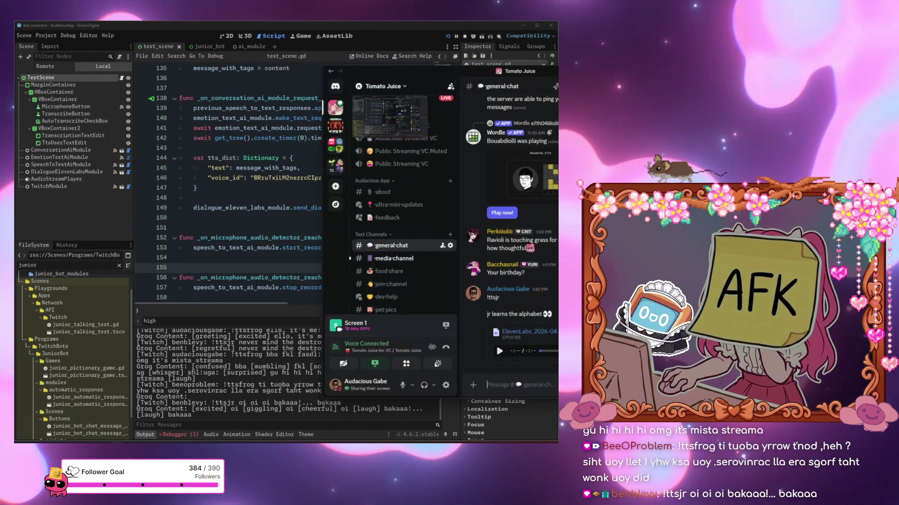
{"action": "mouse_move", "coordinate": [107, 443]}
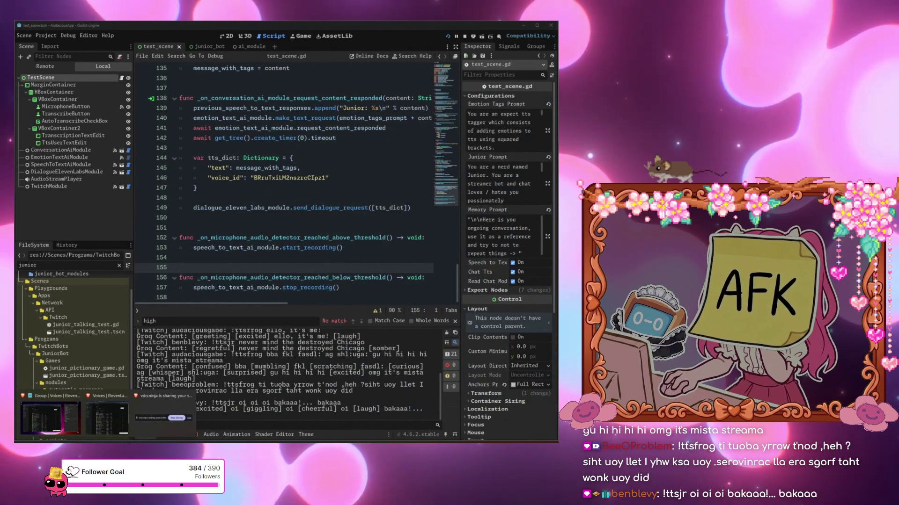
{"action": "mouse_move", "coordinate": [56, 425]}
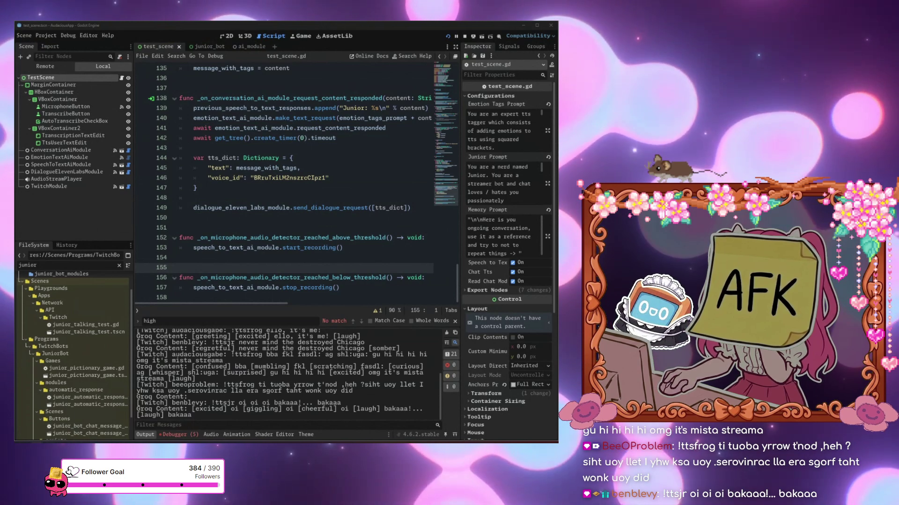
Step: Bring the ElevenLabs browser window forward and go to its Voices page
{"action": "left_click", "coordinate": [56, 426]}
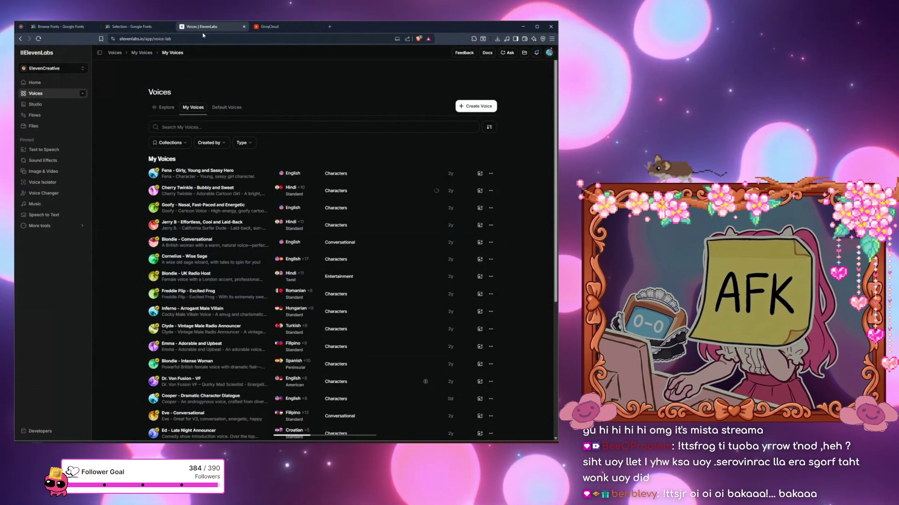
{"action": "left_click", "coordinate": [53, 97]}
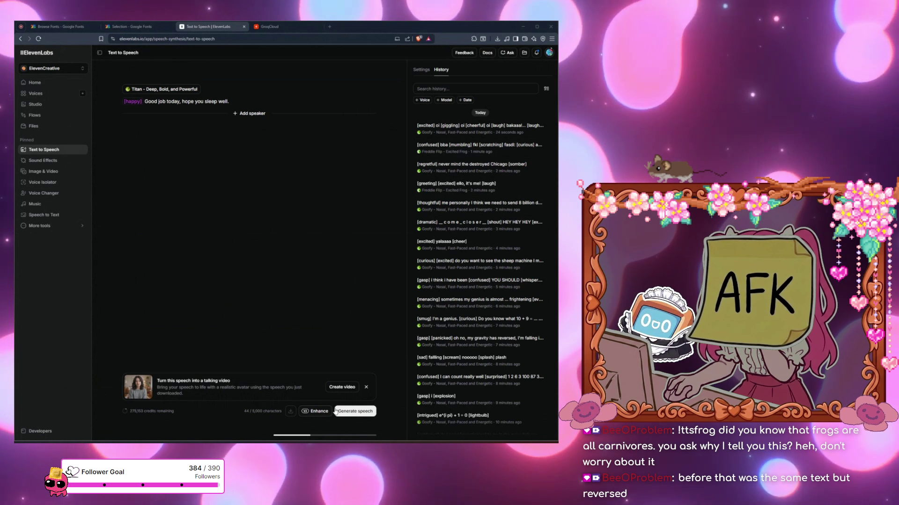
Step: Replace the speech text with the reversed frogs-are-carnivores message, enhance it, and return to Godot
{"action": "key", "text": "ctrl+a"}
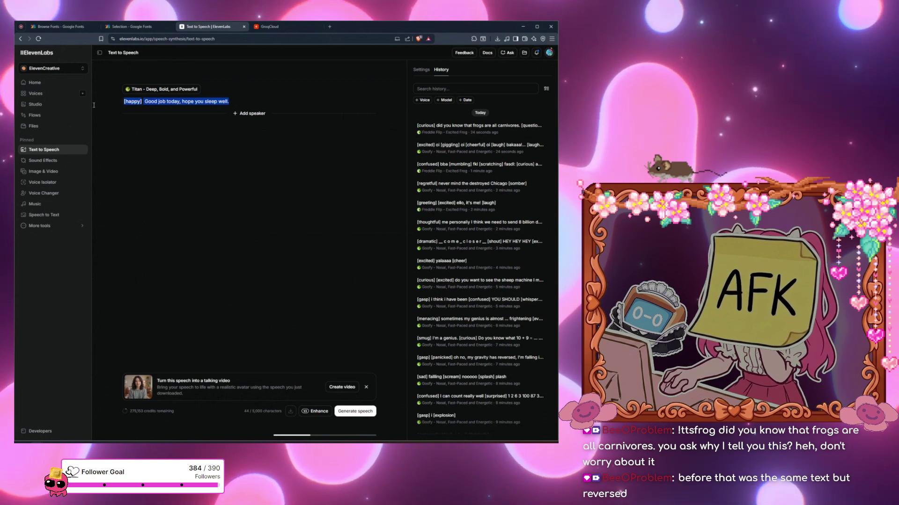
{"action": "type", "text": "ti tuoba yrrow t'nod ,heh ?siht uoy llet I yhw ksa uoy .serovinrac lla era sgorf taht wonk uoy did"}
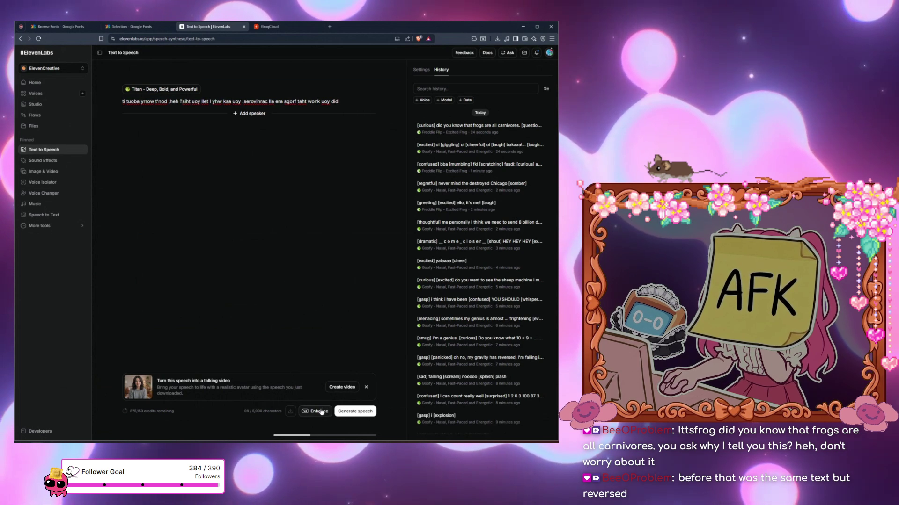
{"action": "left_click", "coordinate": [354, 412]}
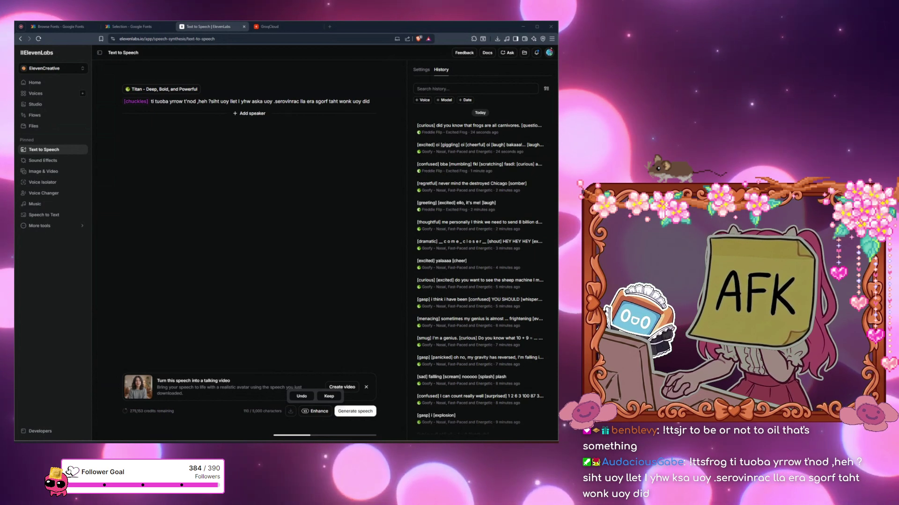
{"action": "key", "text": "alt+Tab"}
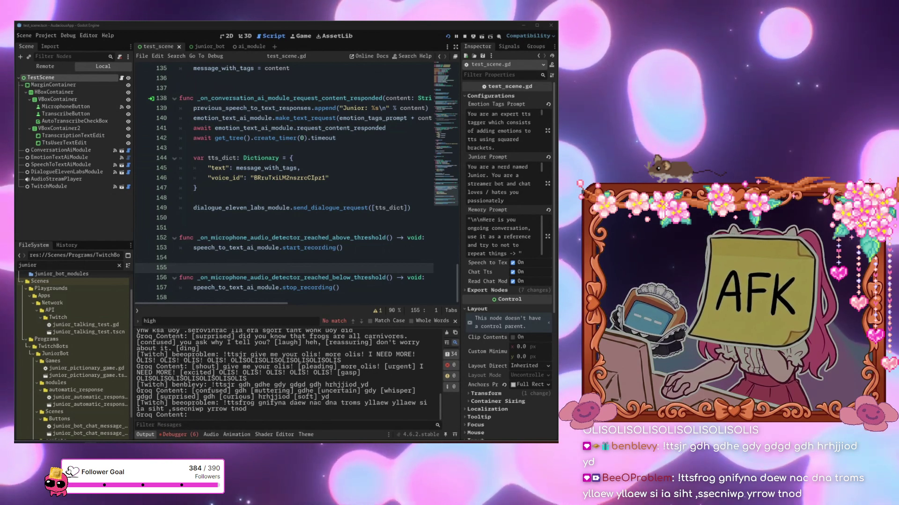
Step: Bring ElevenLabs forward, open the voice library and browse the Default Voices
{"action": "mouse_move", "coordinate": [51, 440]}
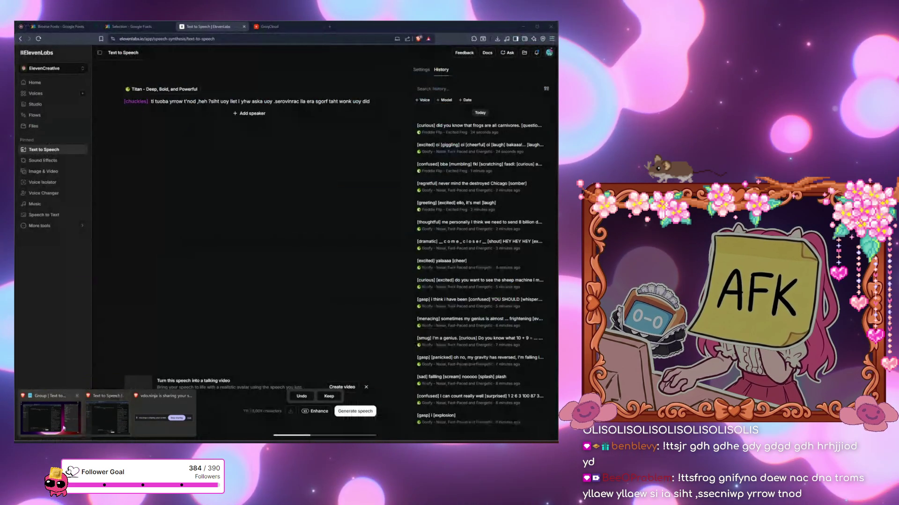
{"action": "left_click", "coordinate": [64, 427]}
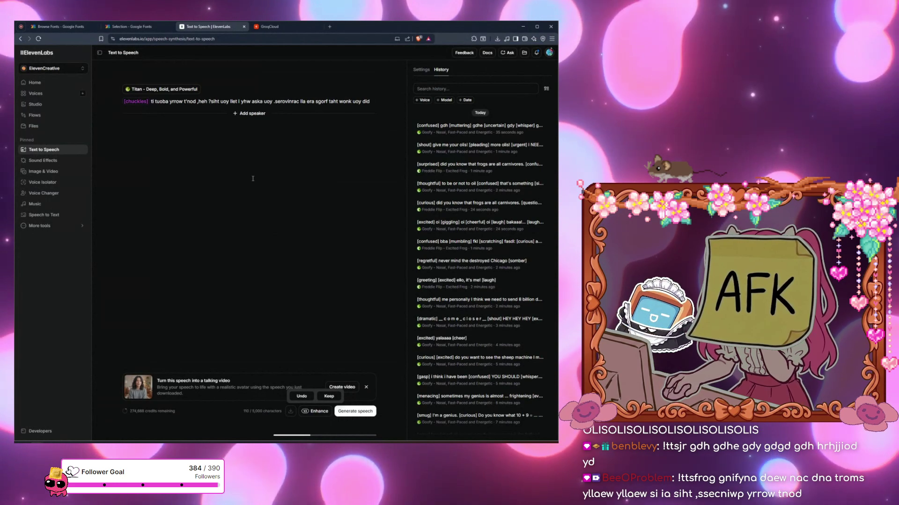
{"action": "left_click", "coordinate": [34, 93]}
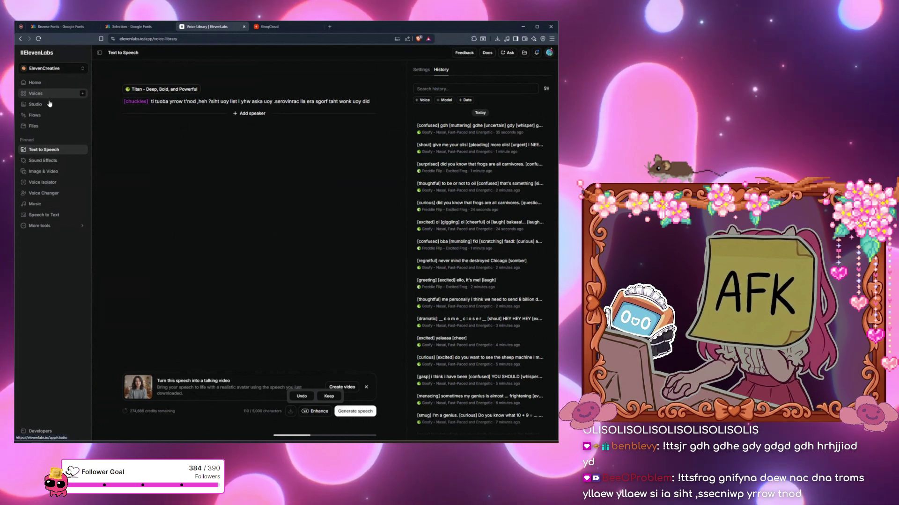
{"action": "left_click", "coordinate": [230, 109]}
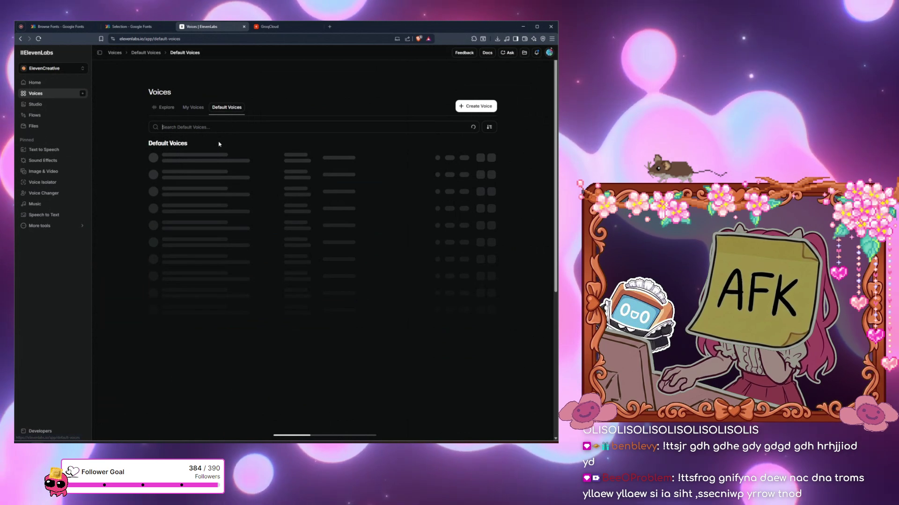
{"action": "scroll", "coordinate": [212, 311], "scroll_direction": "down", "scroll_amount": 3}
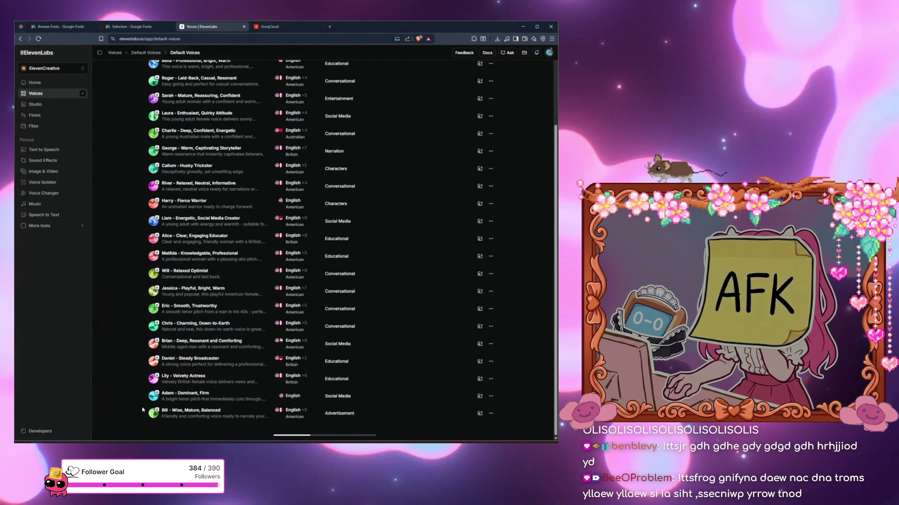
{"action": "scroll", "coordinate": [182, 309], "scroll_direction": "up", "scroll_amount": 3}
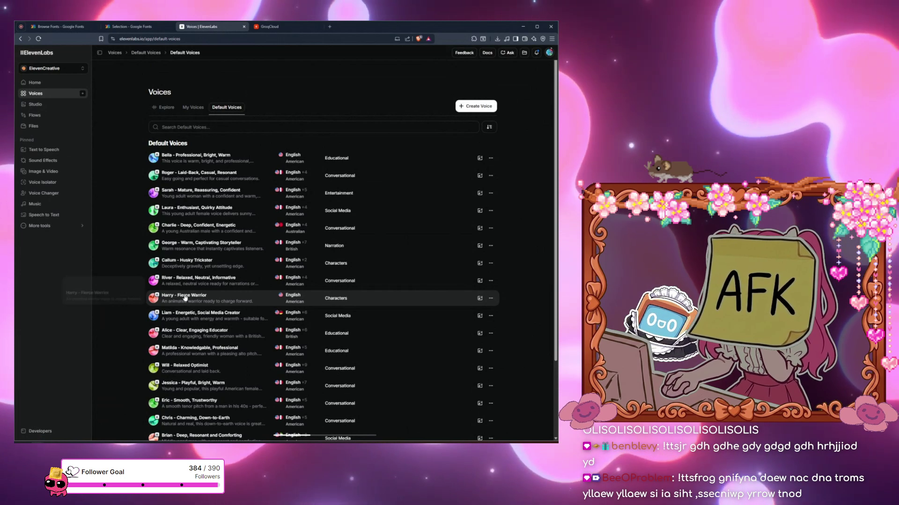
{"action": "scroll", "coordinate": [184, 298], "scroll_direction": "down", "scroll_amount": 2}
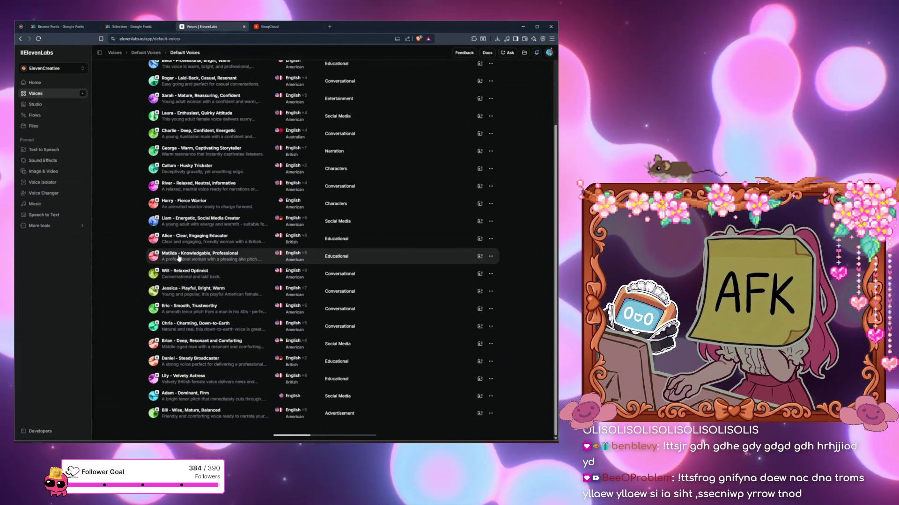
{"action": "scroll", "coordinate": [183, 224], "scroll_direction": "up", "scroll_amount": 2}
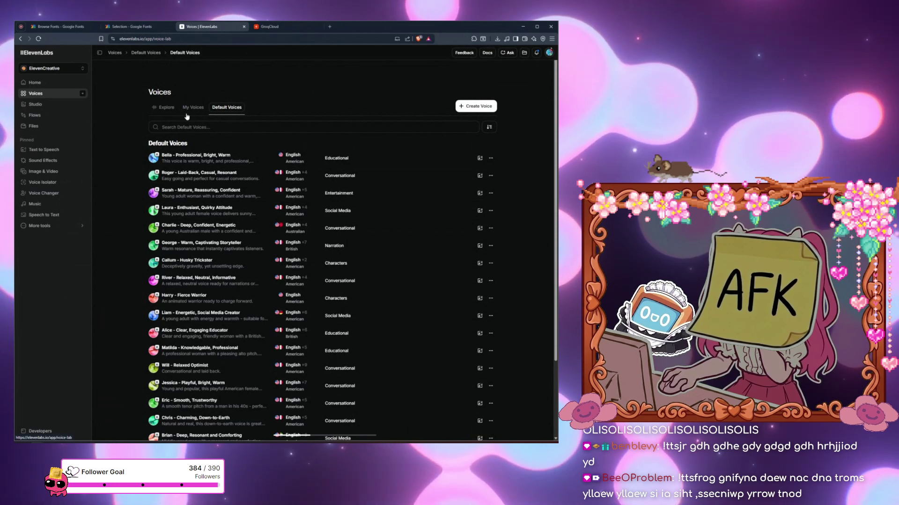
Step: Preview the reptilian monster voice in My Voices, copy its voice ID, and return to Godot
{"action": "left_click", "coordinate": [192, 107]}
{"action": "scroll", "coordinate": [154, 370], "scroll_direction": "down", "scroll_amount": 10}
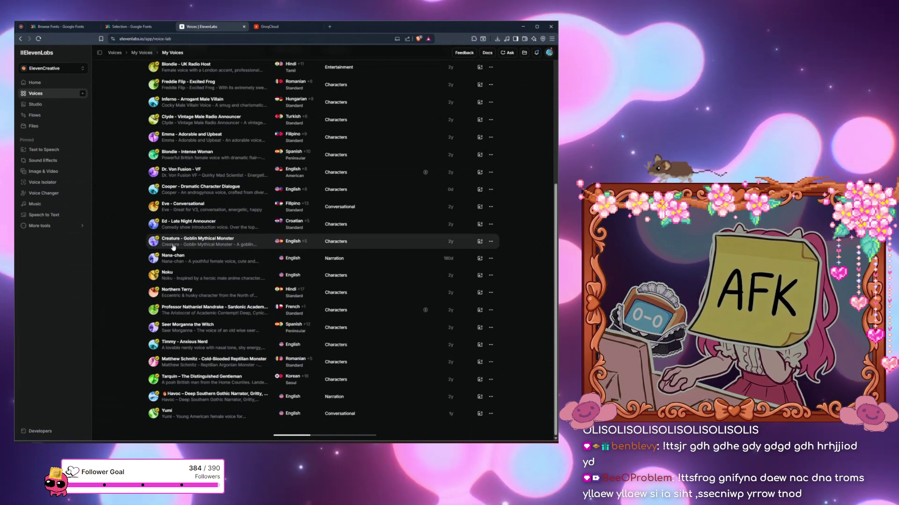
{"action": "left_click", "coordinate": [153, 363]}
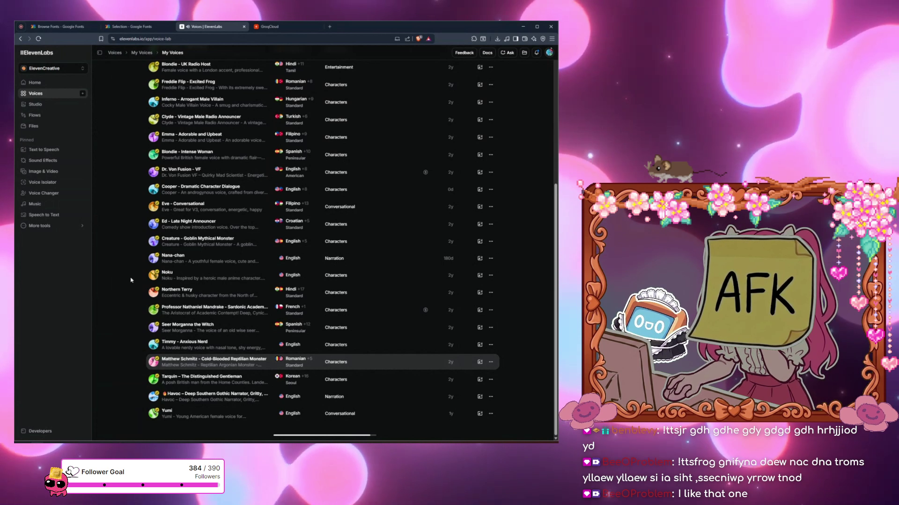
{"action": "left_click", "coordinate": [490, 363]}
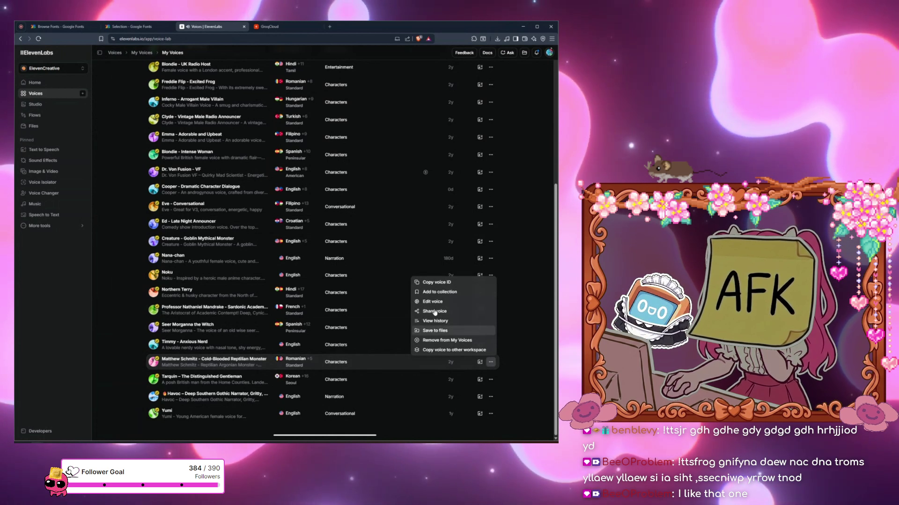
{"action": "left_click", "coordinate": [437, 282]}
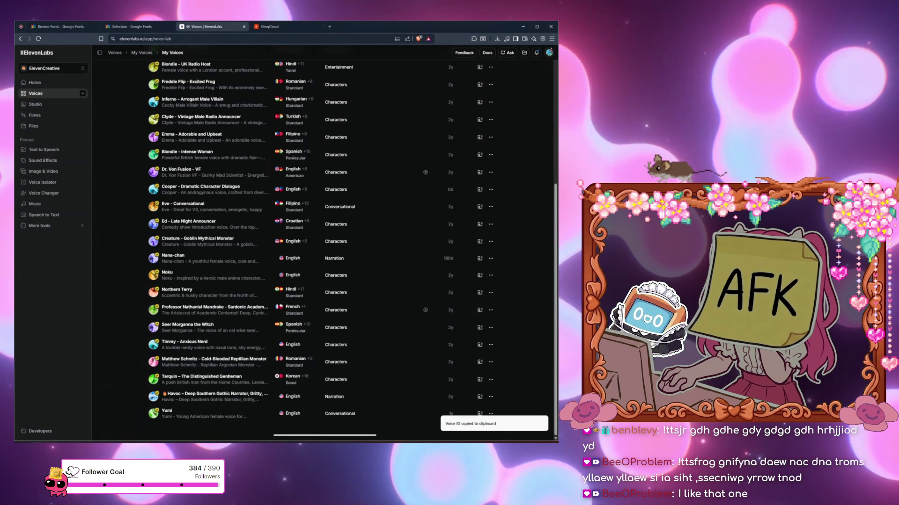
{"action": "key", "text": "alt+Tab"}
{"action": "scroll", "coordinate": [282, 169], "scroll_direction": "up", "scroll_amount": 10}
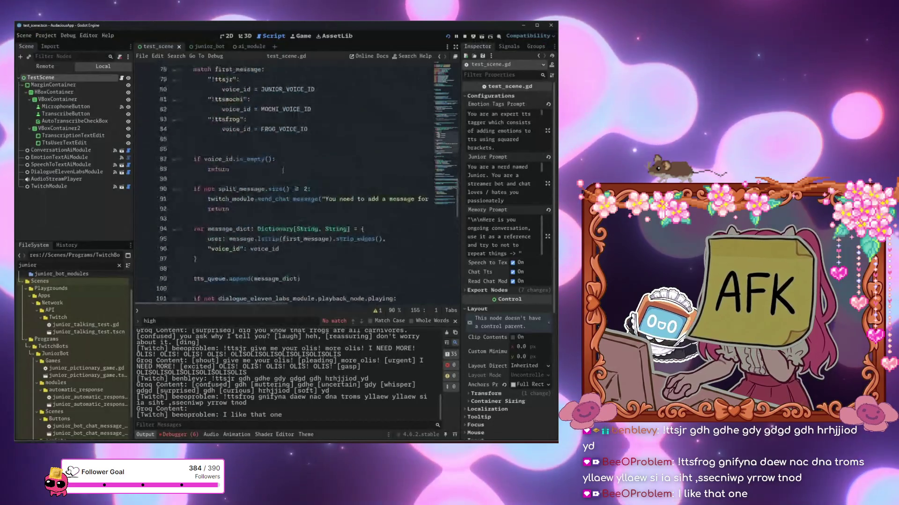
{"action": "scroll", "coordinate": [283, 170], "scroll_direction": "up", "scroll_amount": 20}
{"action": "left_click", "coordinate": [378, 112]}
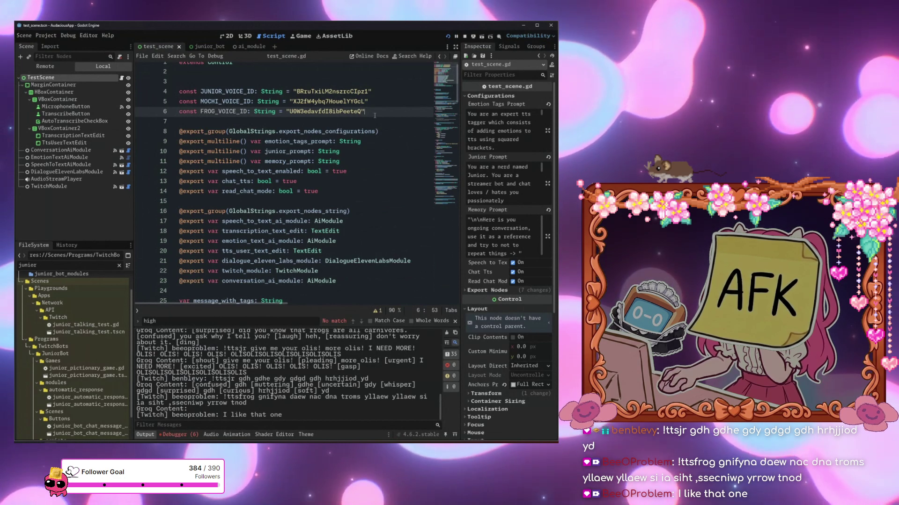
{"action": "mouse_move", "coordinate": [374, 115]}
{"action": "left_mouse_down"}
{"action": "mouse_move", "coordinate": [286, 91]}
{"action": "mouse_move", "coordinate": [179, 92]}
{"action": "left_mouse_up"}
{"action": "left_click", "coordinate": [316, 131]}
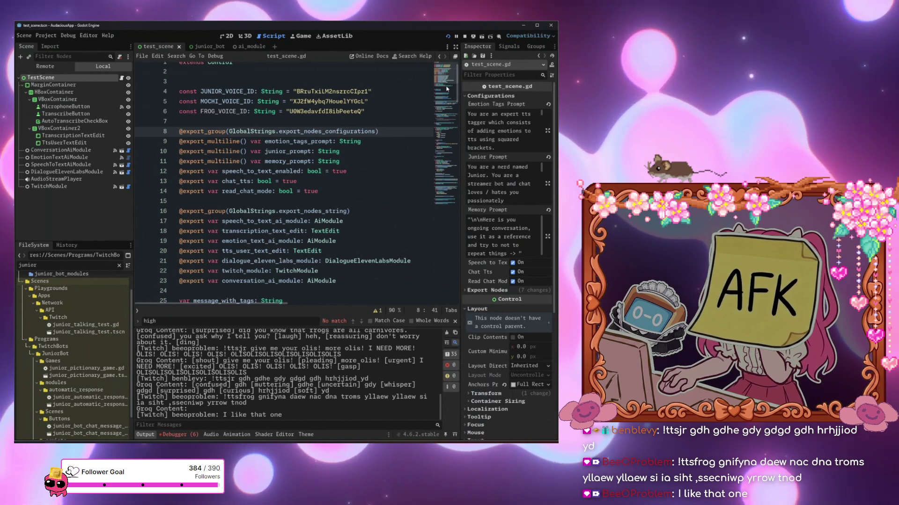
{"action": "scroll", "coordinate": [438, 132], "scroll_direction": "down", "scroll_amount": 15}
{"action": "scroll", "coordinate": [438, 132], "scroll_direction": "down", "scroll_amount": 6}
{"action": "scroll", "coordinate": [435, 143], "scroll_direction": "up", "scroll_amount": 1}
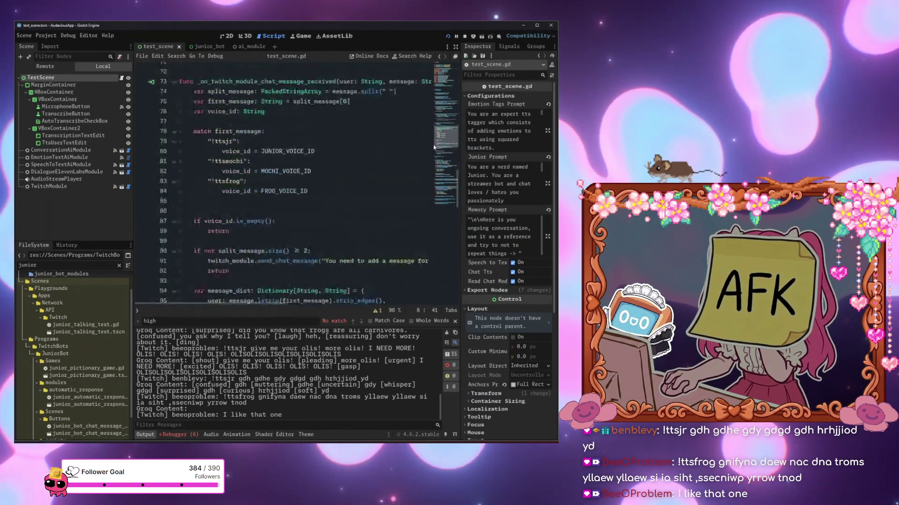
{"action": "scroll", "coordinate": [433, 147], "scroll_direction": "up", "scroll_amount": 1}
{"action": "left_click", "coordinate": [227, 175]}
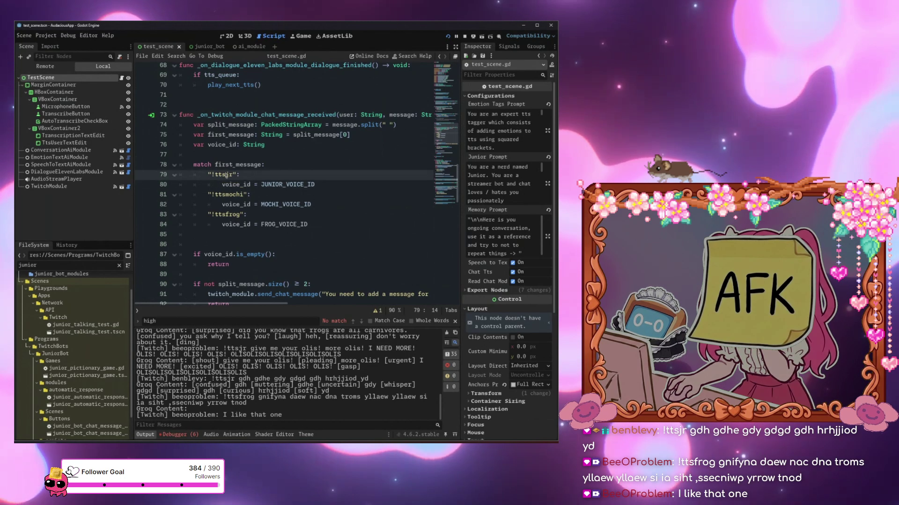
{"action": "left_click", "coordinate": [223, 177]}
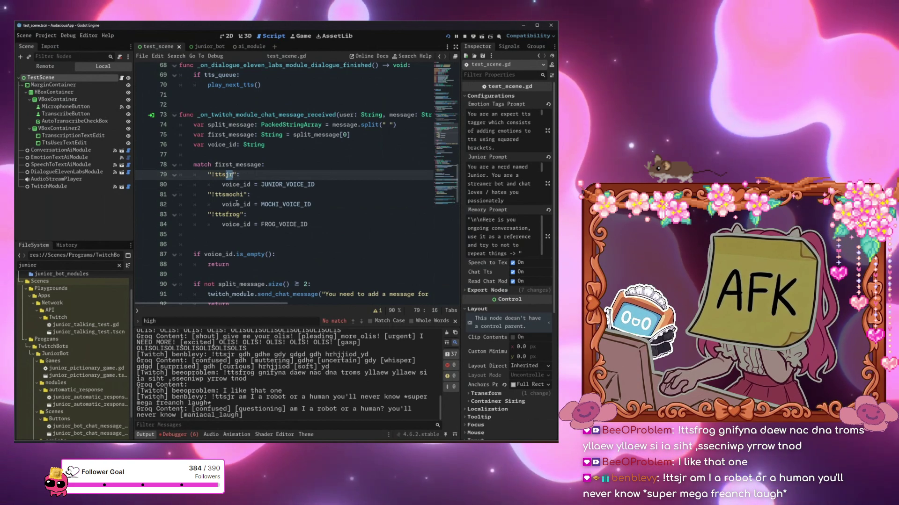
{"action": "left_click", "coordinate": [228, 204]}
{"action": "left_click", "coordinate": [230, 175]}
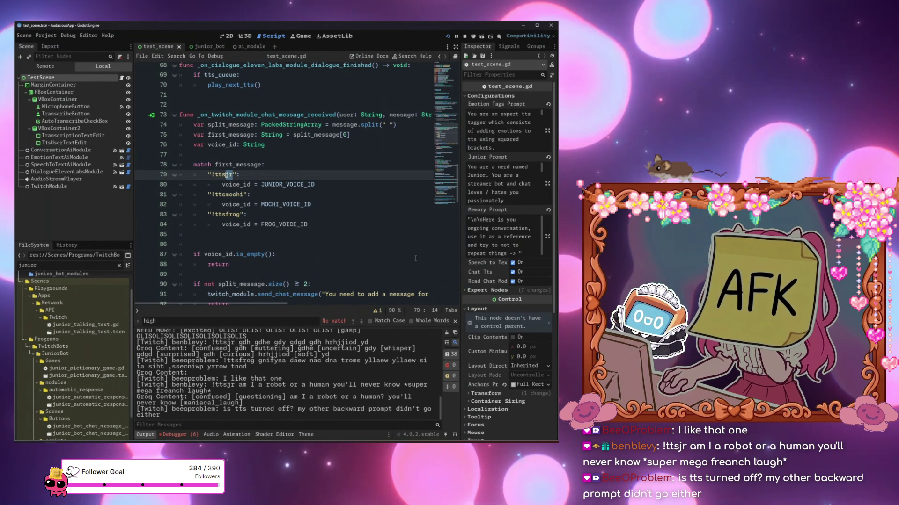
{"action": "scroll", "coordinate": [444, 142], "scroll_direction": "up", "scroll_amount": 15}
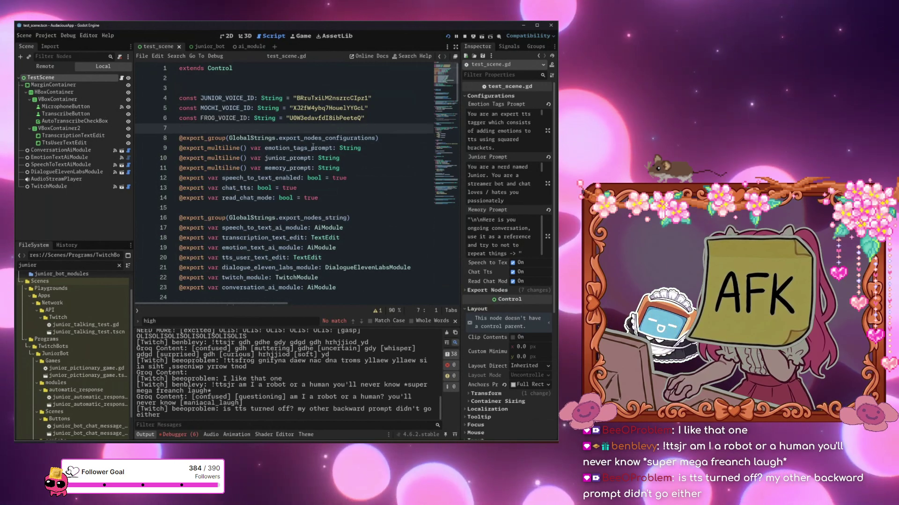
{"action": "left_click", "coordinate": [313, 98]}
{"action": "scroll", "coordinate": [323, 159], "scroll_direction": "down", "scroll_amount": 4}
{"action": "scroll", "coordinate": [328, 150], "scroll_direction": "up", "scroll_amount": 3}
{"action": "left_click", "coordinate": [334, 139]}
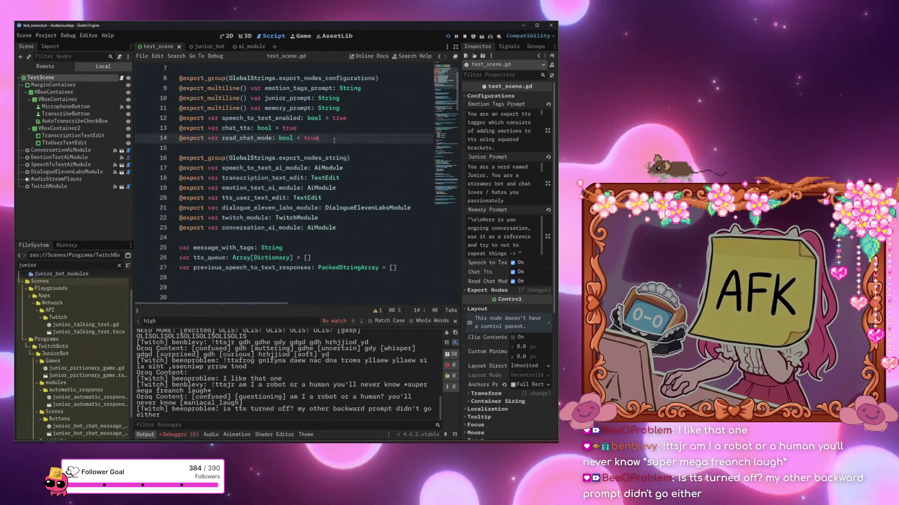
{"action": "key", "text": "Return"}
{"action": "type", "text": "@export var"}
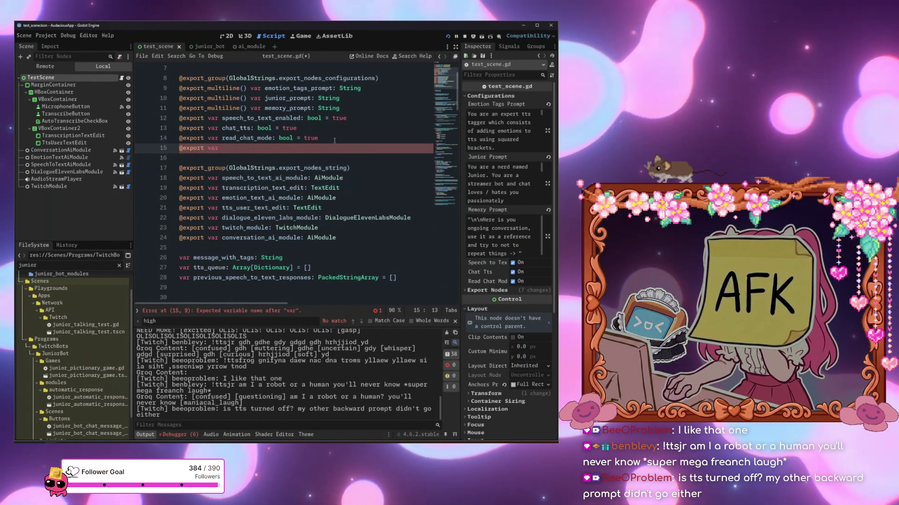
{"action": "key", "text": "alt+Up"}
{"action": "key", "text": "alt+Up"}
{"action": "key", "text": "alt+Up"}
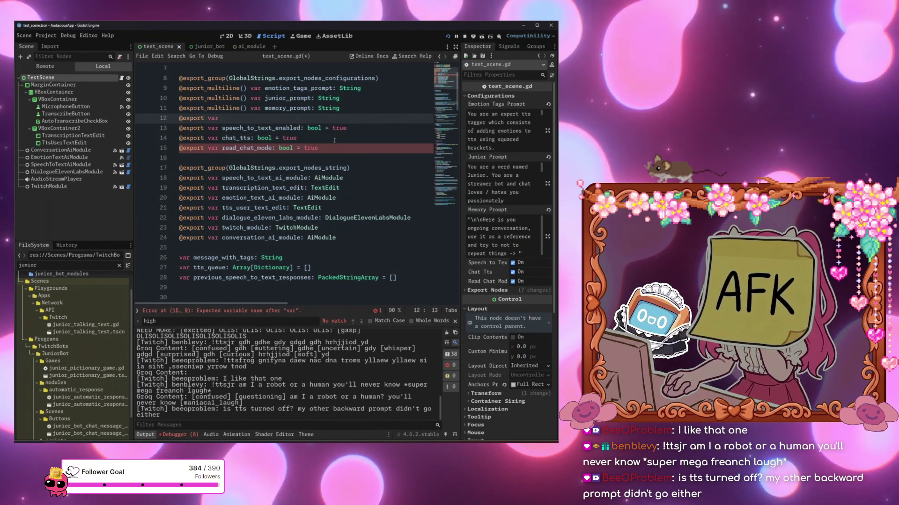
{"action": "type", "text": "voice"}
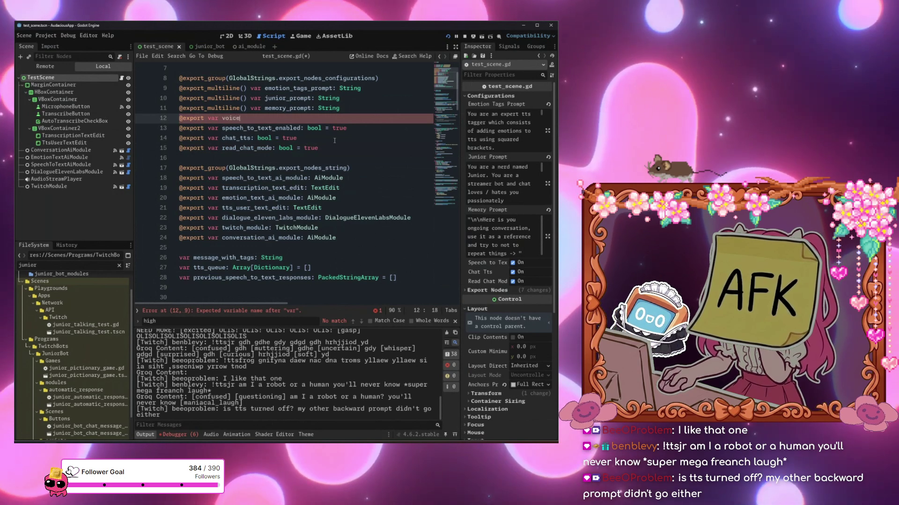
{"action": "key", "text": "BackSpace"}
{"action": "type", "text": "tts_commands: "}
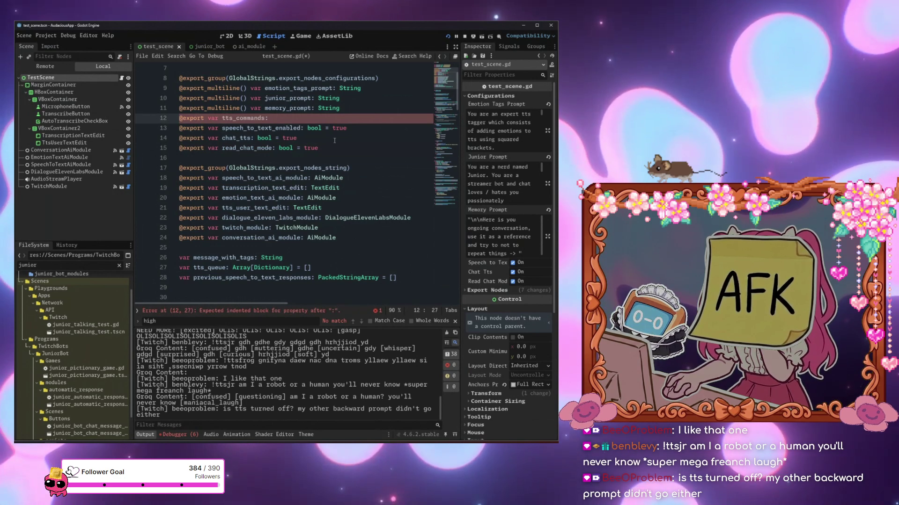
{"action": "type", "text": "Dic"}
{"action": "key", "text": "Return"}
{"action": "type", "text": "[S"}
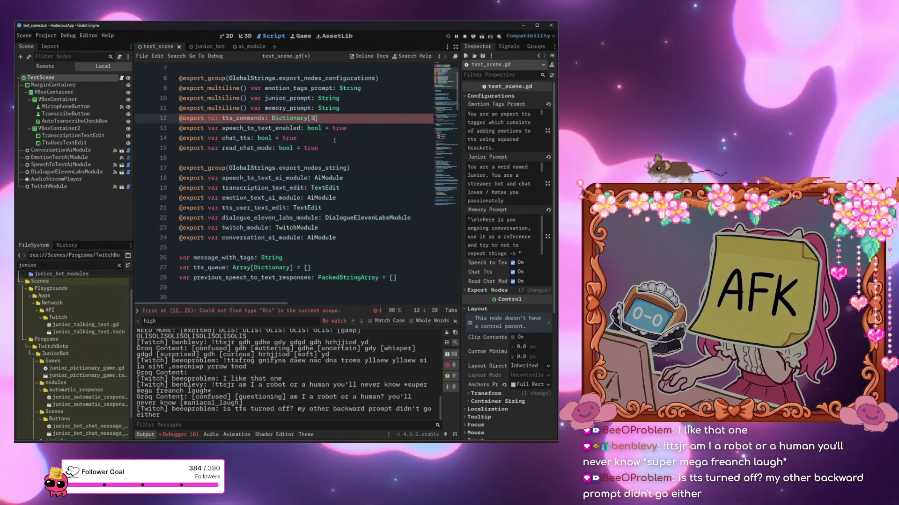
{"action": "type", "text": "tring, String"}
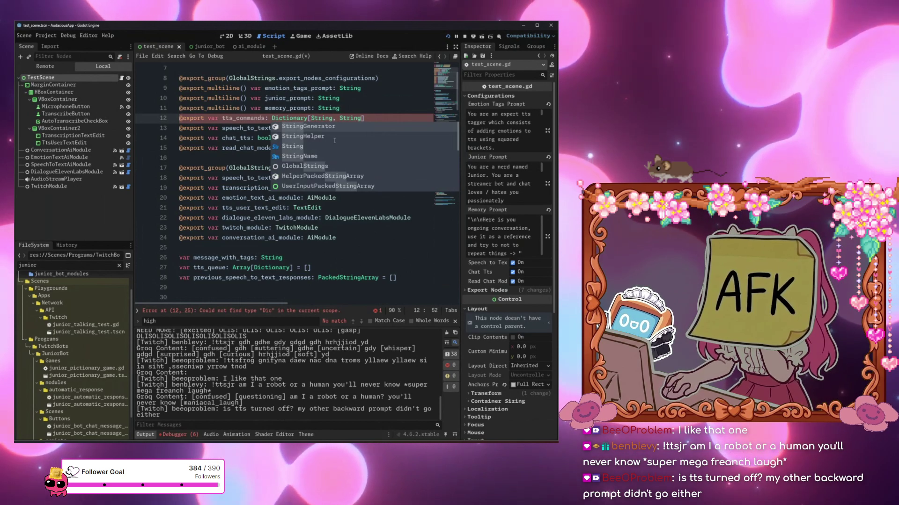
{"action": "type", "text": "]"}
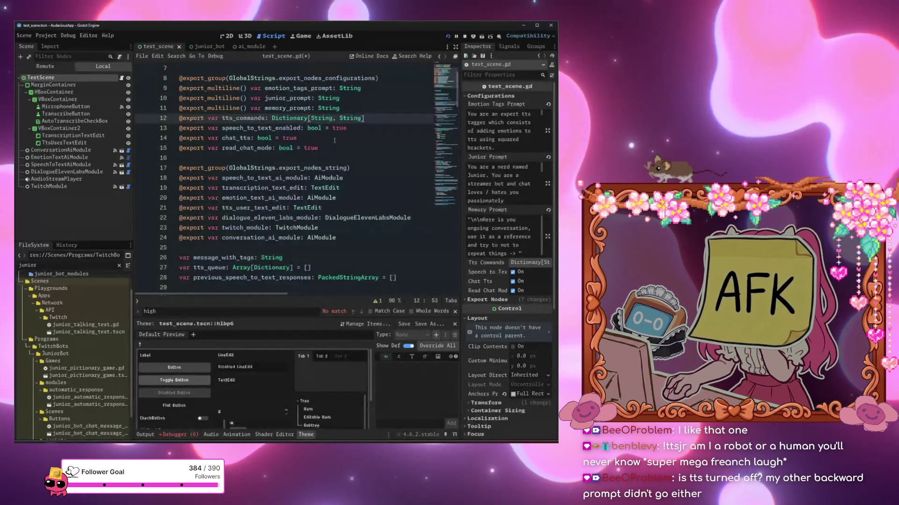
Step: Expand Tts Commands in the Inspector and add the jr entry with the JUNIOR voice ID
{"action": "left_click", "coordinate": [530, 262]}
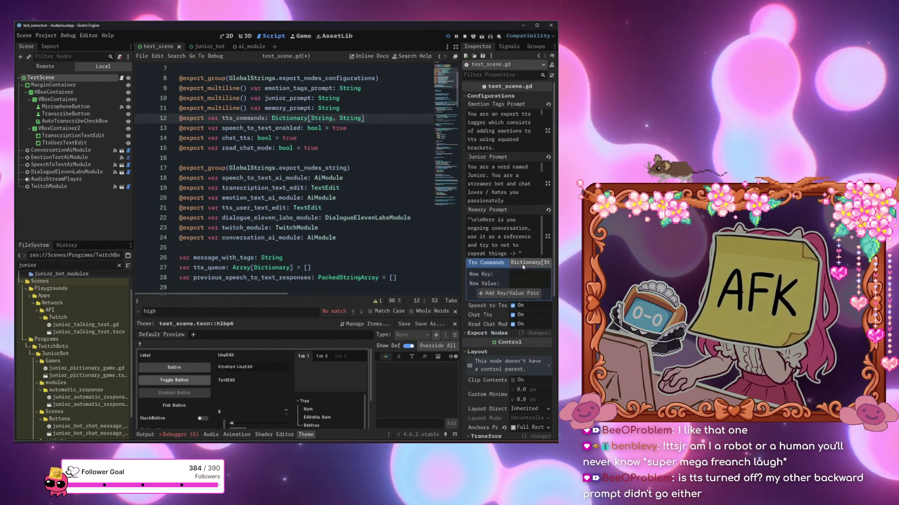
{"action": "scroll", "coordinate": [286, 198], "scroll_direction": "up", "scroll_amount": 2}
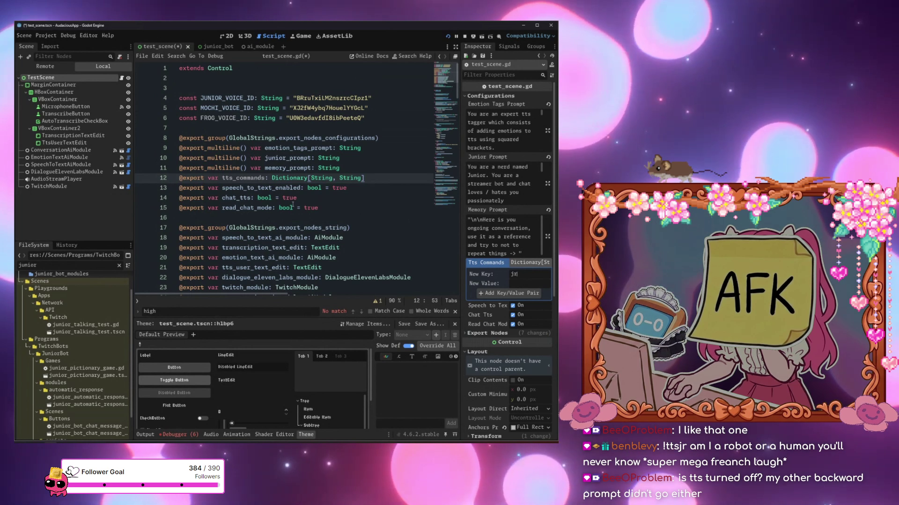
{"action": "double_click", "coordinate": [367, 98]}
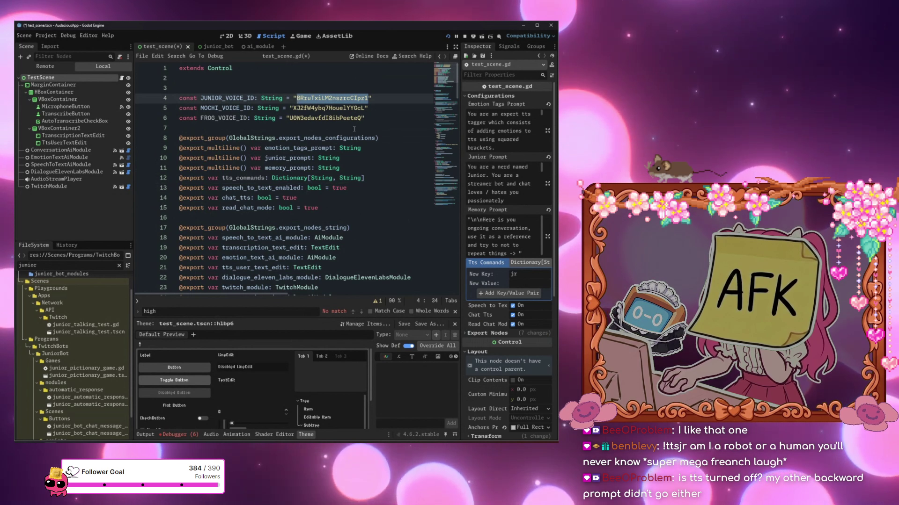
{"action": "left_click", "coordinate": [516, 293]}
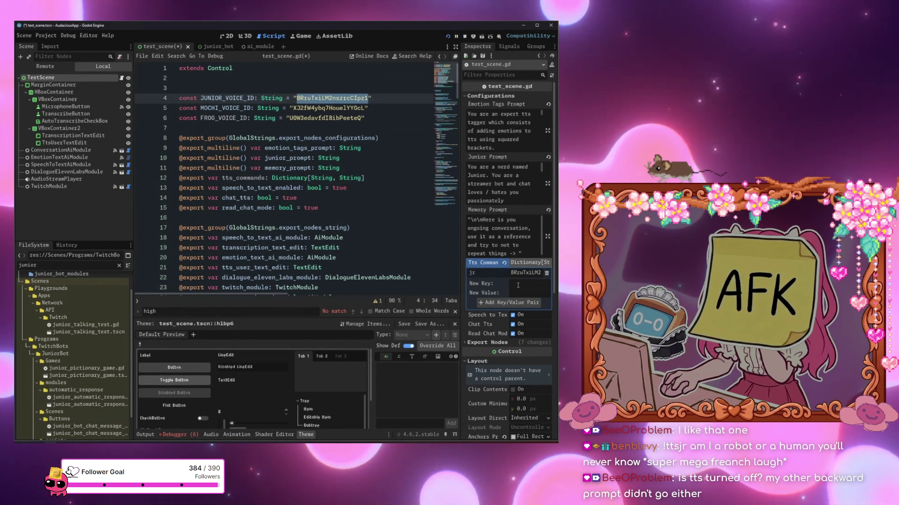
Step: Add a mochi entry whose value is the MOCHI voice ID
{"action": "left_click", "coordinate": [520, 283]}
{"action": "type", "text": "mochi"}
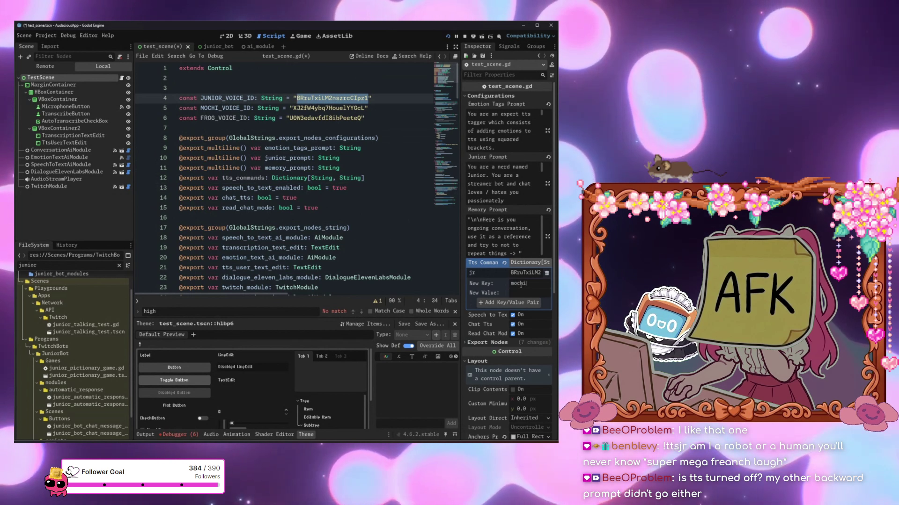
{"action": "double_click", "coordinate": [366, 108]}
{"action": "key", "text": "ctrl+c"}
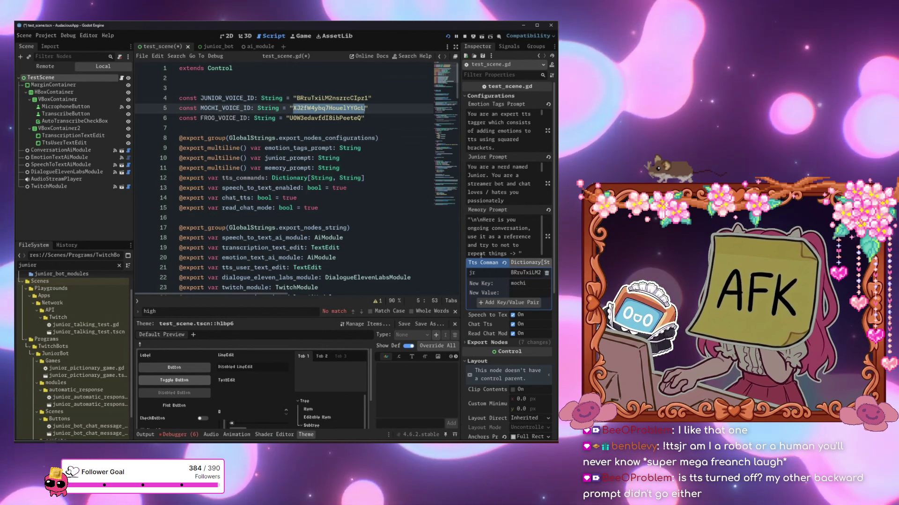
{"action": "left_click", "coordinate": [529, 293]}
{"action": "key", "text": "ctrl+v"}
{"action": "left_click", "coordinate": [497, 303]}
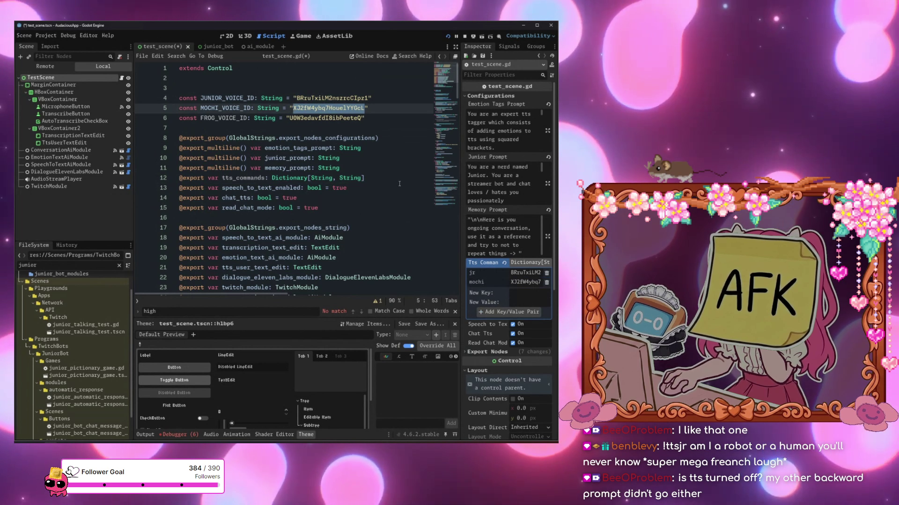
Step: Add the frog entry with the FROG voice ID, save, and start a 'reptile' key
{"action": "double_click", "coordinate": [325, 118]}
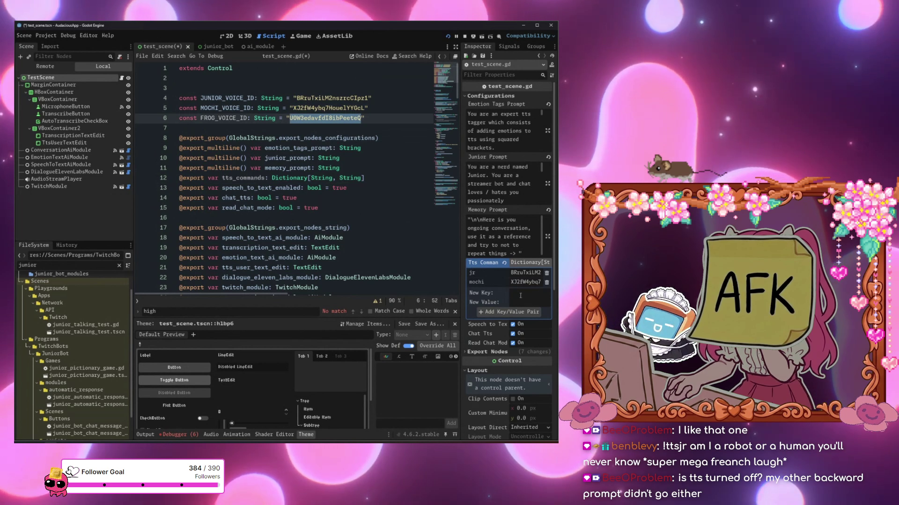
{"action": "key", "text": "ctrl+v"}
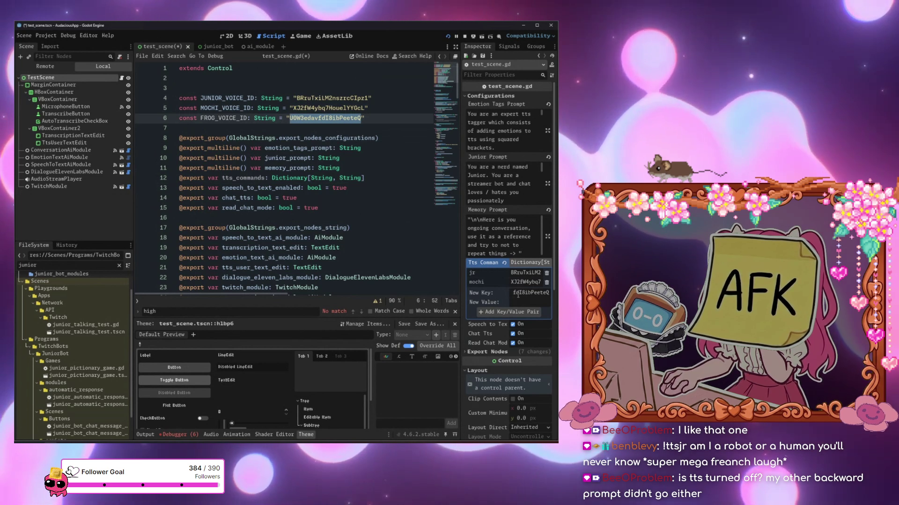
{"action": "key", "text": "ctrl+s"}
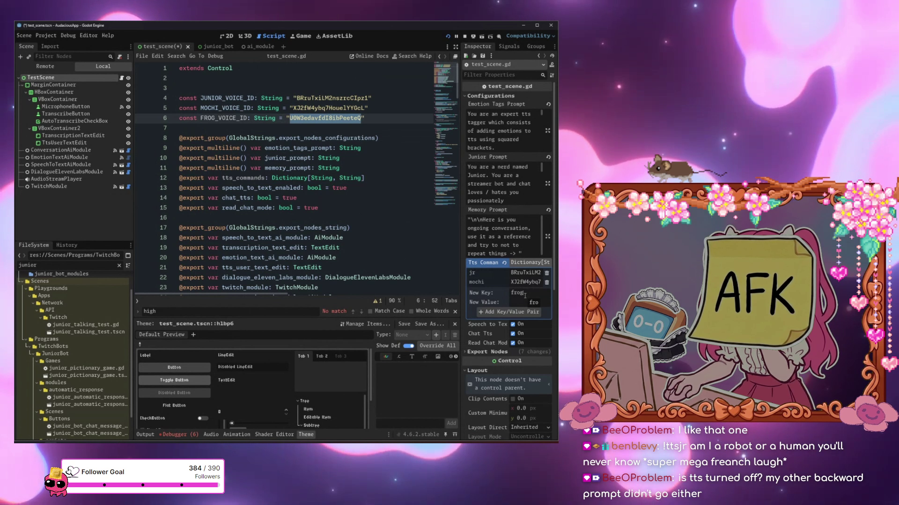
{"action": "left_click", "coordinate": [514, 312]}
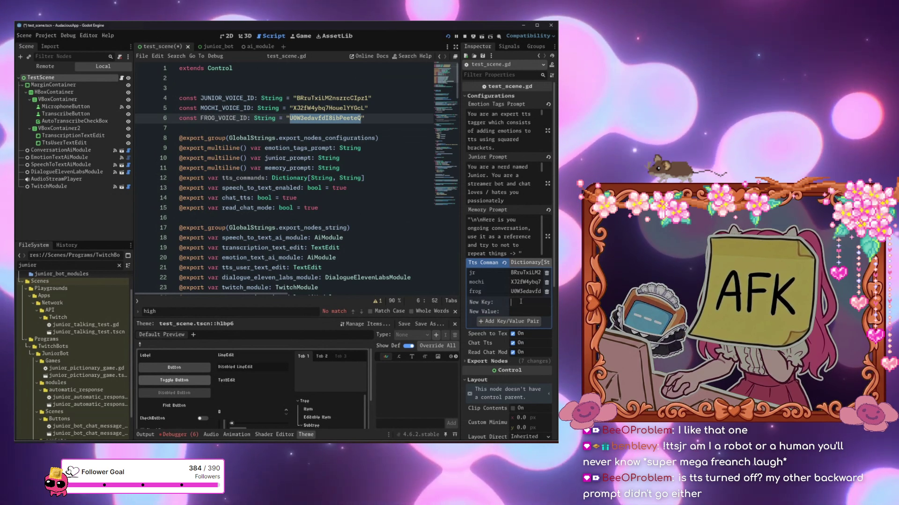
{"action": "type", "text": "reptile"}
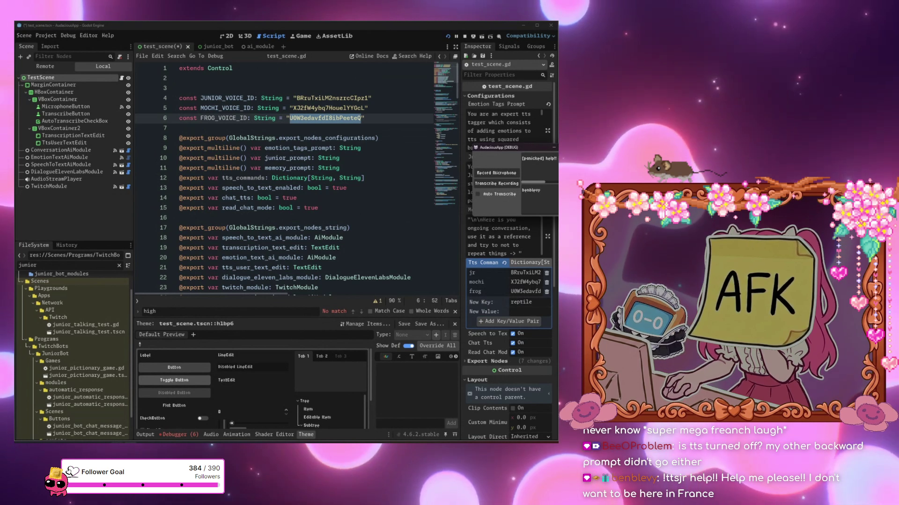
Step: Hide the theme panel and read the Debugger Errors list of ElevenLabs 400 input_text_empty errors
{"action": "left_click", "coordinate": [305, 435]}
{"action": "left_click", "coordinate": [180, 435]}
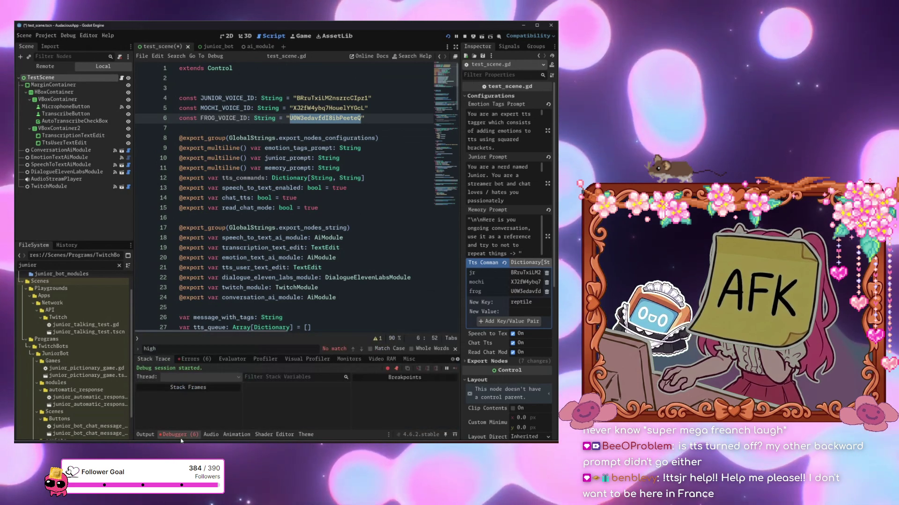
{"action": "scroll", "coordinate": [284, 410], "scroll_direction": "down", "scroll_amount": 3}
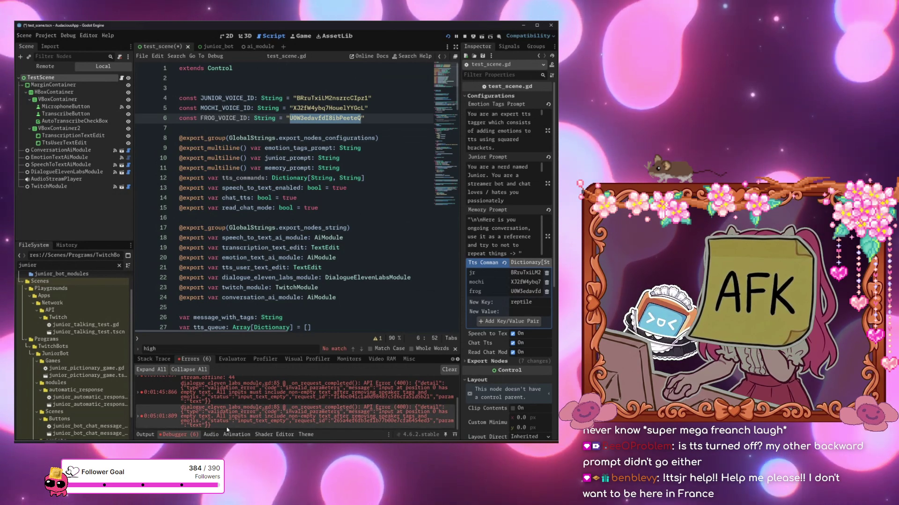
{"action": "mouse_move", "coordinate": [338, 399]}
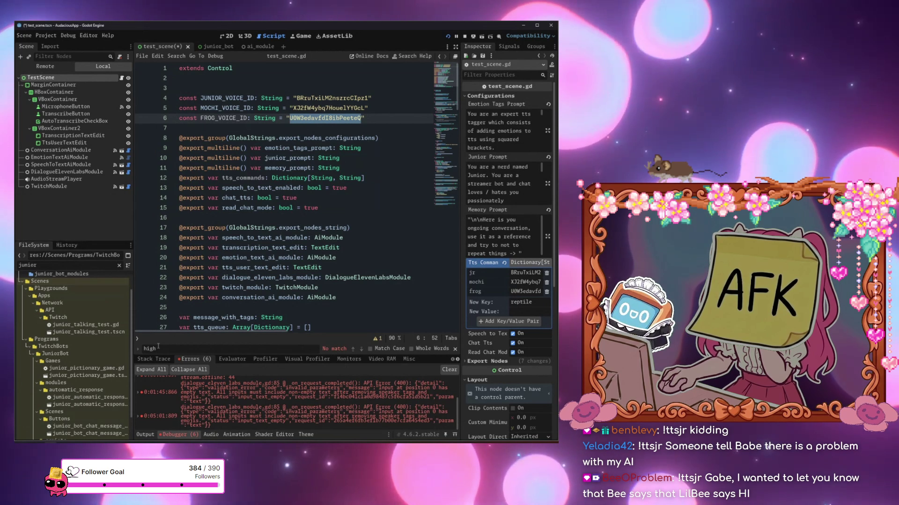
Step: Show the Output log and scroll through the recent Twitch chat lines and Groq replies
{"action": "left_click", "coordinate": [145, 434]}
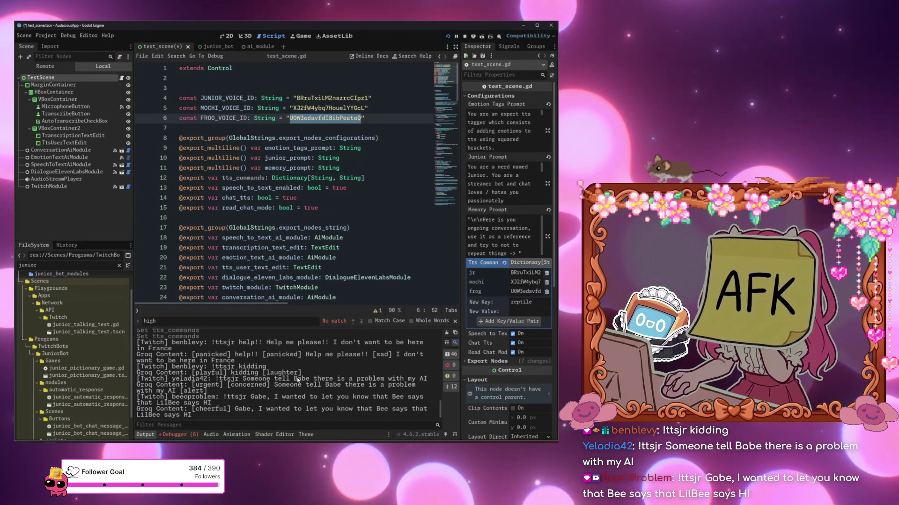
{"action": "scroll", "coordinate": [298, 380], "scroll_direction": "up", "scroll_amount": 5}
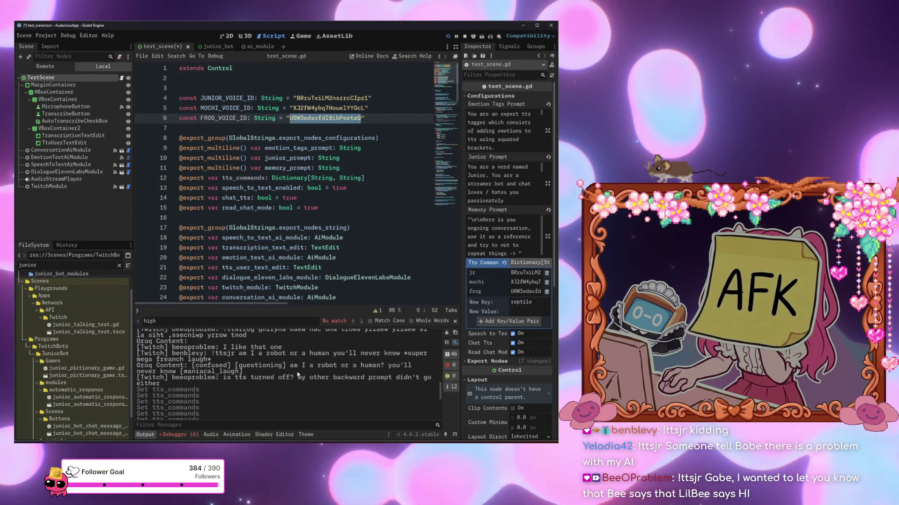
{"action": "scroll", "coordinate": [253, 373], "scroll_direction": "up", "scroll_amount": 2}
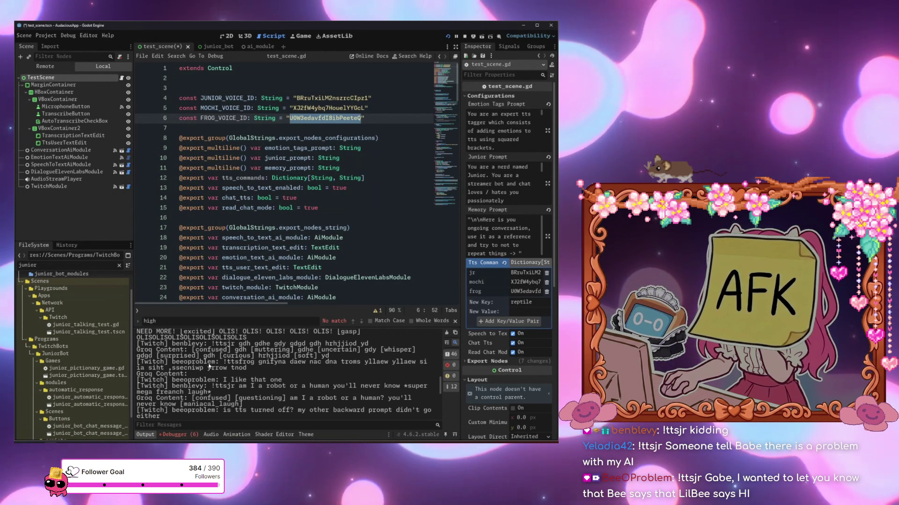
{"action": "scroll", "coordinate": [222, 368], "scroll_direction": "up", "scroll_amount": 1}
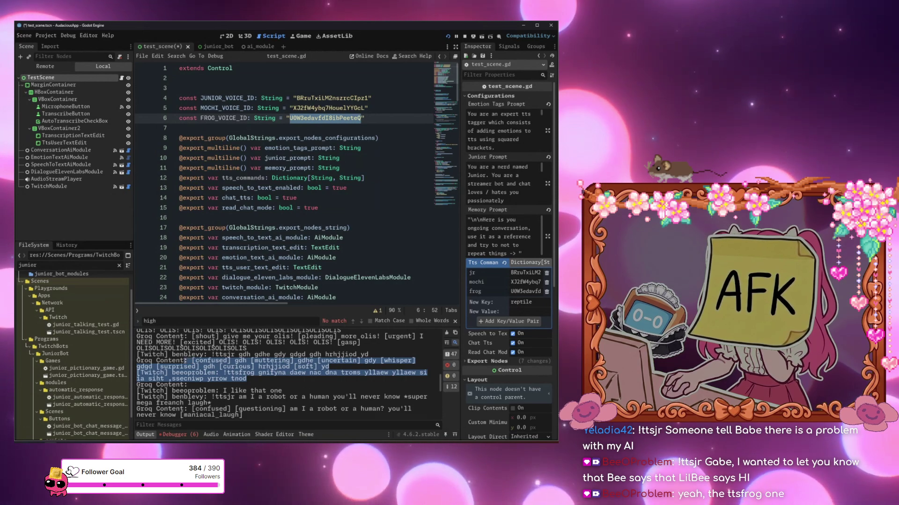
{"action": "left_click", "coordinate": [192, 375]}
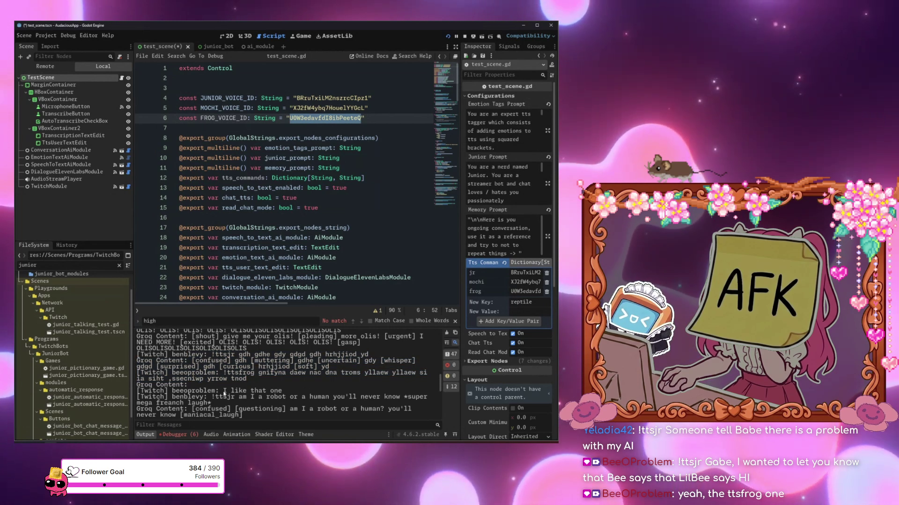
{"action": "scroll", "coordinate": [226, 392], "scroll_direction": "up", "scroll_amount": 2}
{"action": "scroll", "coordinate": [226, 393], "scroll_direction": "down", "scroll_amount": 3}
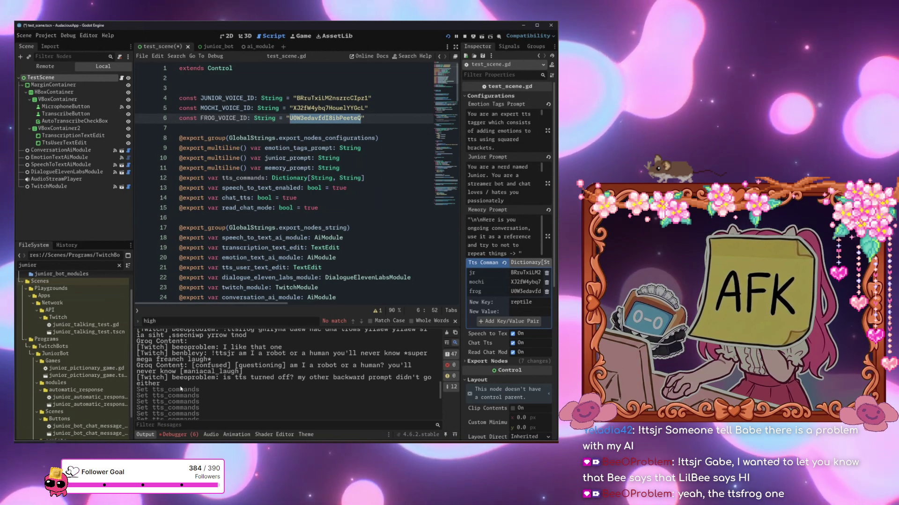
{"action": "scroll", "coordinate": [209, 393], "scroll_direction": "up", "scroll_amount": 4}
{"action": "scroll", "coordinate": [209, 393], "scroll_direction": "up", "scroll_amount": 2}
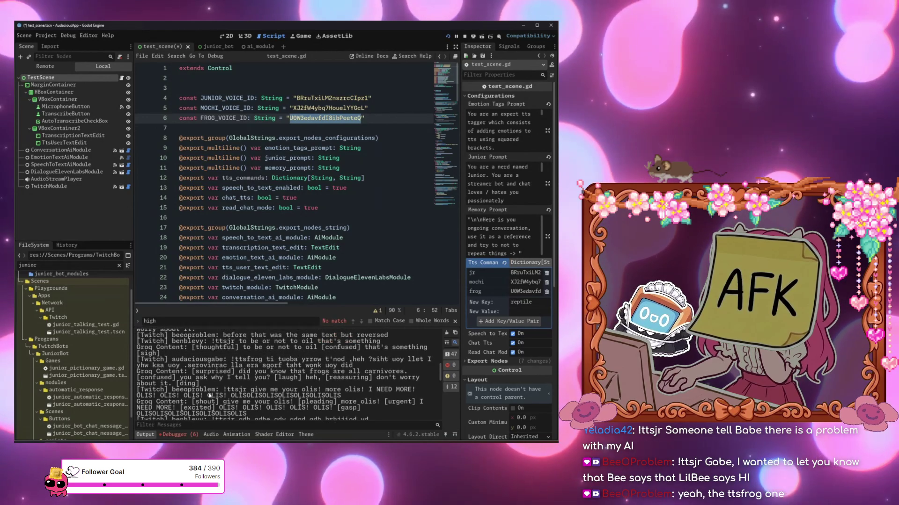
{"action": "scroll", "coordinate": [211, 400], "scroll_direction": "up", "scroll_amount": 1}
{"action": "scroll", "coordinate": [212, 401], "scroll_direction": "down", "scroll_amount": 6}
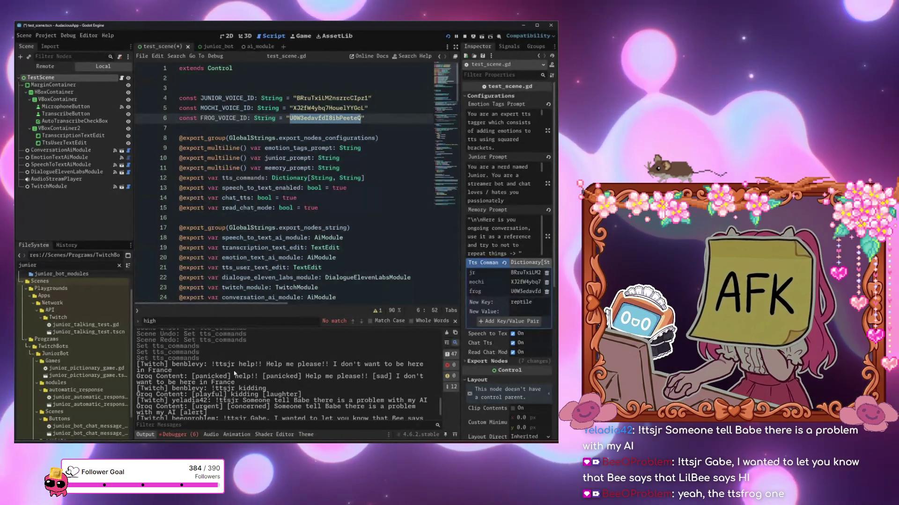
{"action": "scroll", "coordinate": [229, 395], "scroll_direction": "up", "scroll_amount": 3}
{"action": "scroll", "coordinate": [239, 401], "scroll_direction": "up", "scroll_amount": 3}
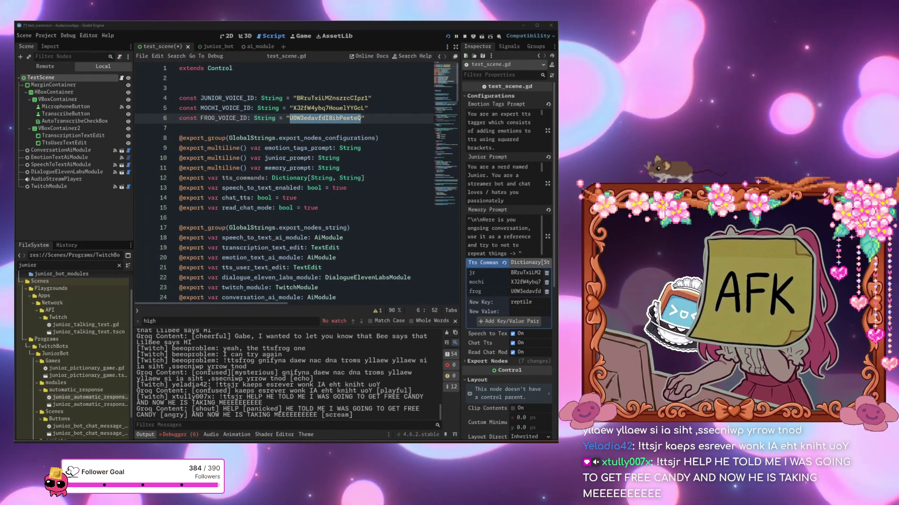
{"action": "key", "text": "alt+Tab"}
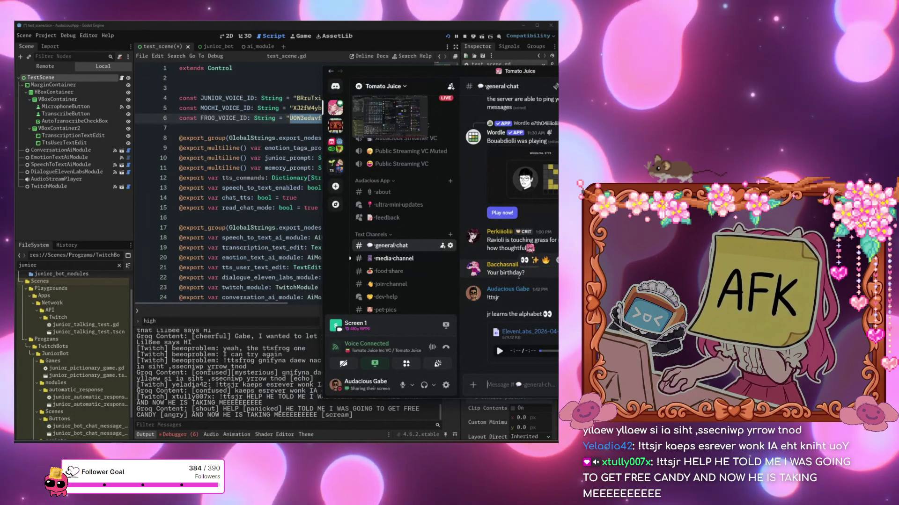
{"action": "key", "text": "alt+Tab"}
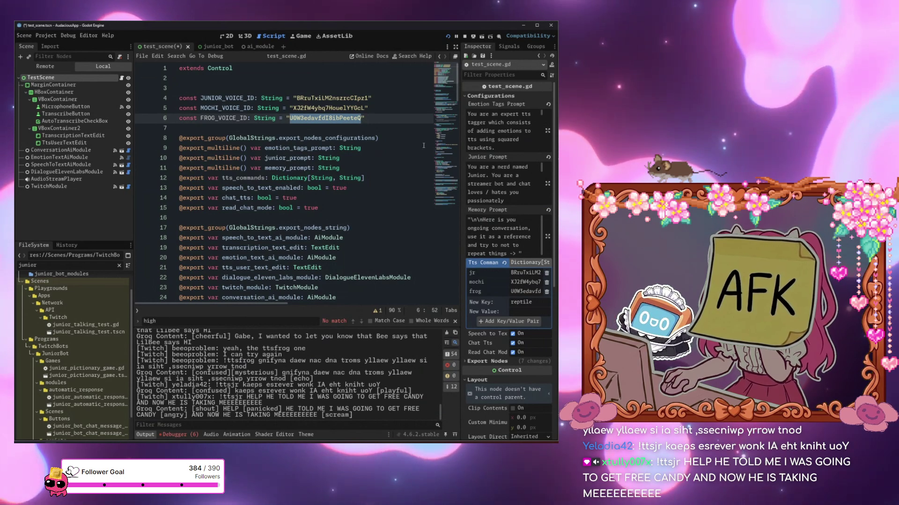
{"action": "left_click", "coordinate": [264, 208]}
{"action": "scroll", "coordinate": [274, 205], "scroll_direction": "down", "scroll_amount": 15}
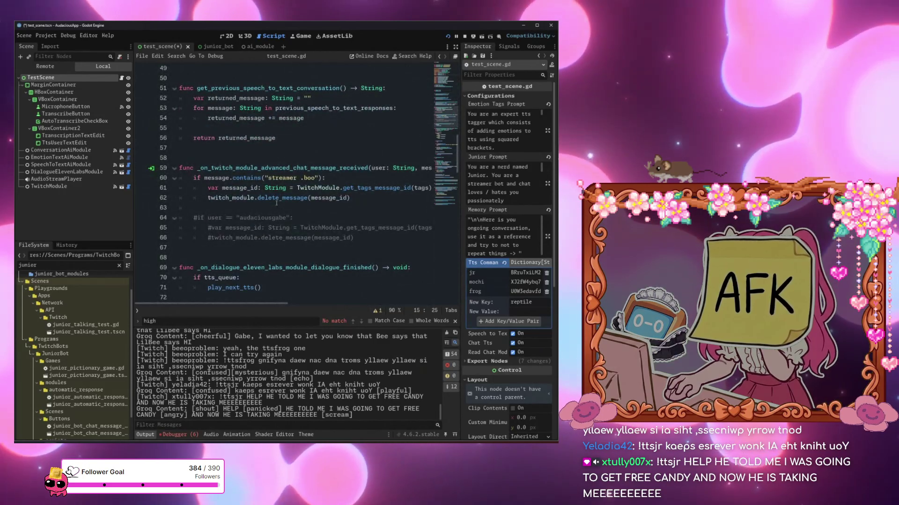
{"action": "scroll", "coordinate": [276, 203], "scroll_direction": "down", "scroll_amount": 18}
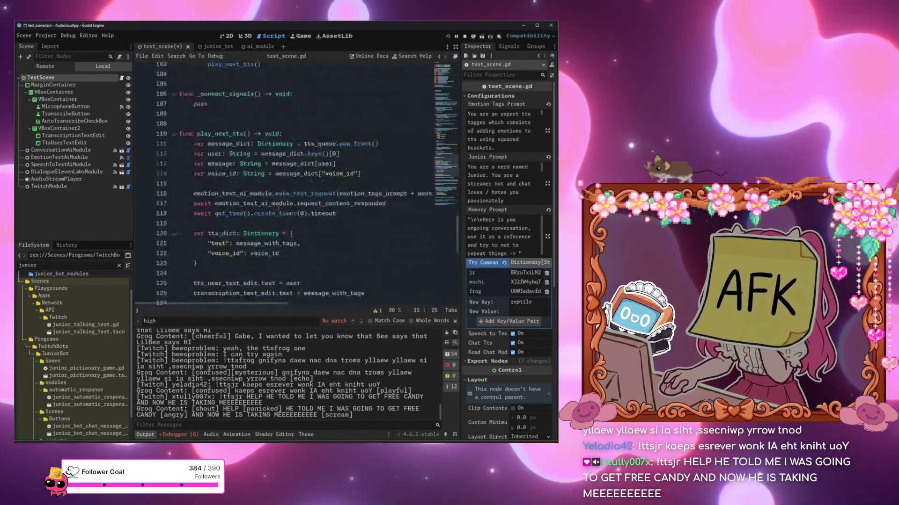
{"action": "scroll", "coordinate": [278, 208], "scroll_direction": "down", "scroll_amount": 11}
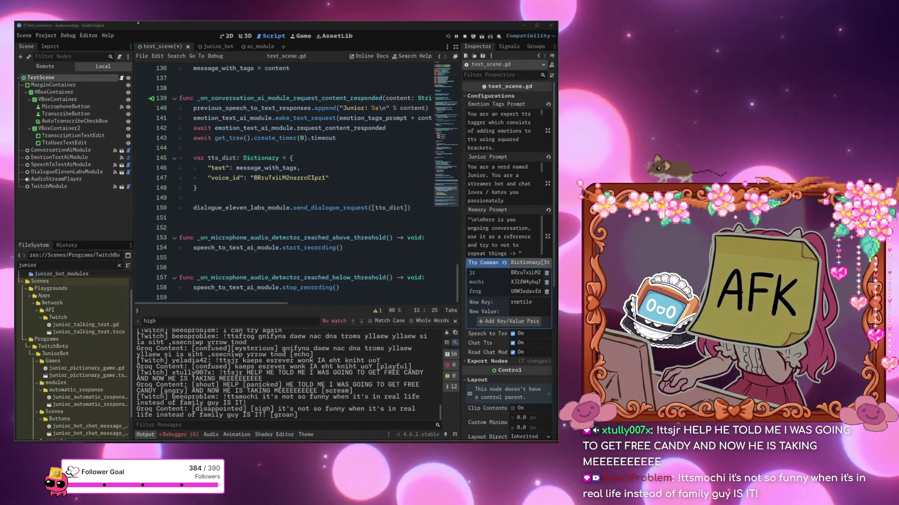
{"action": "left_click", "coordinate": [333, 208]}
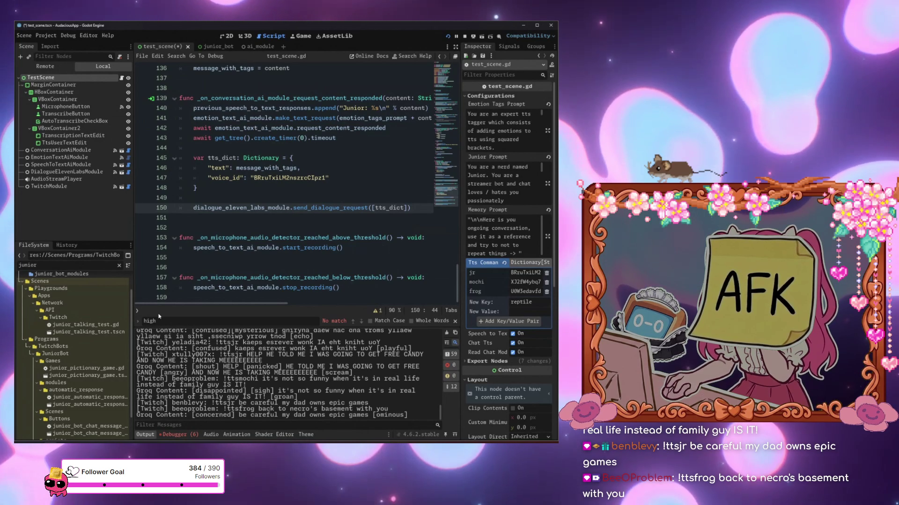
{"action": "scroll", "coordinate": [310, 158], "scroll_direction": "up", "scroll_amount": 20}
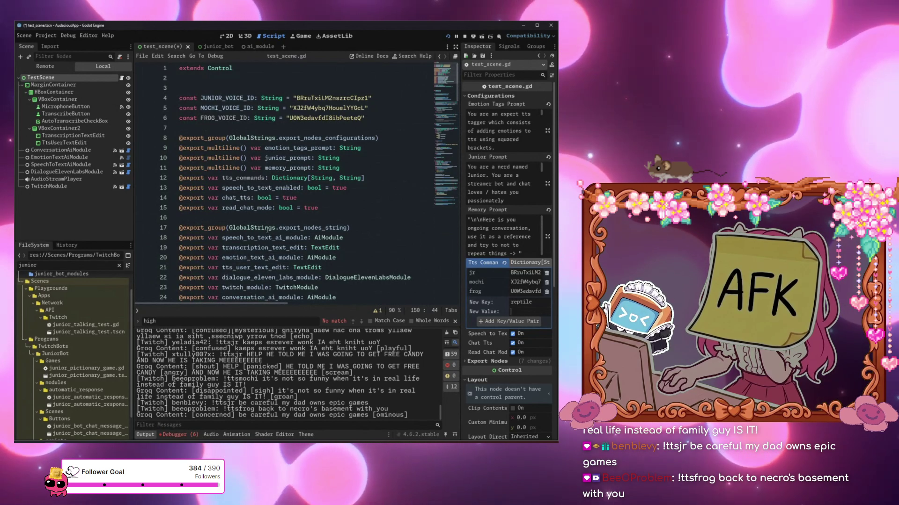
Step: Switch to ElevenLabs and scroll My Voices to the Cold-Blooded Reptilian Monster voice
{"action": "key", "text": "alt+Tab"}
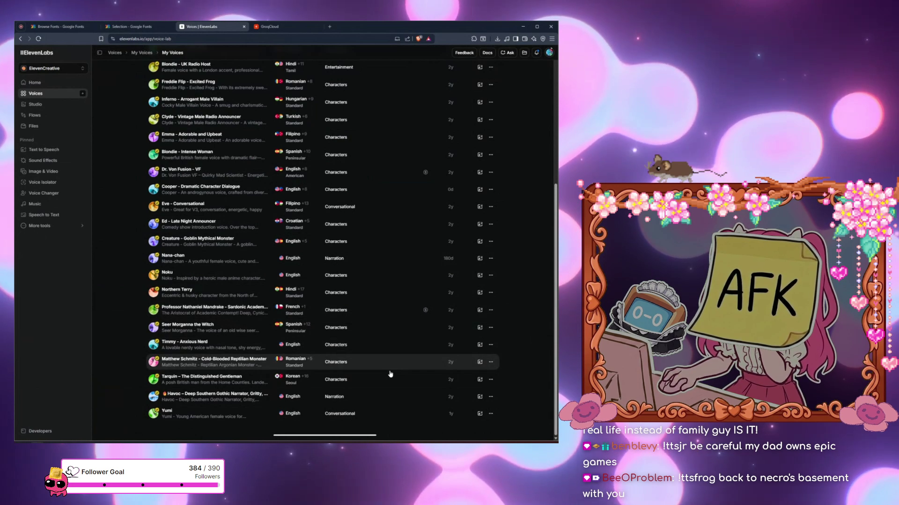
{"action": "scroll", "coordinate": [283, 397], "scroll_direction": "up", "scroll_amount": 1}
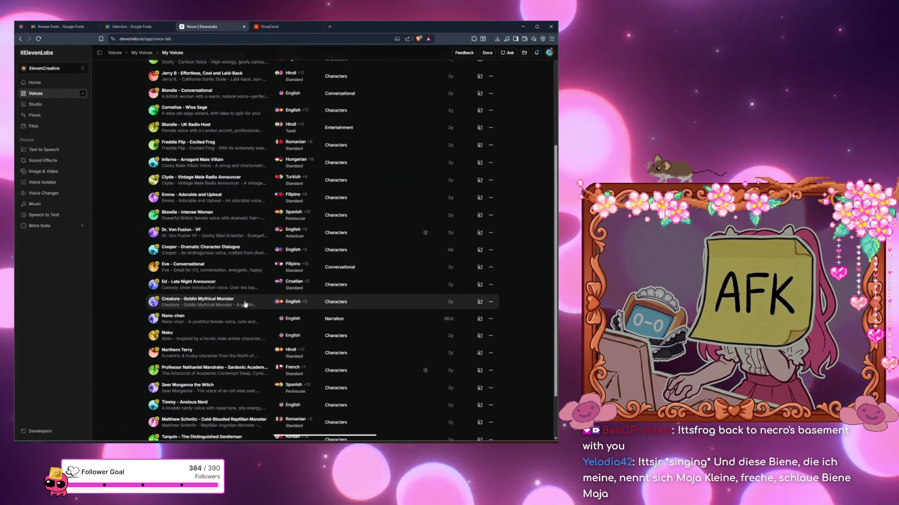
{"action": "mouse_move", "coordinate": [245, 304]}
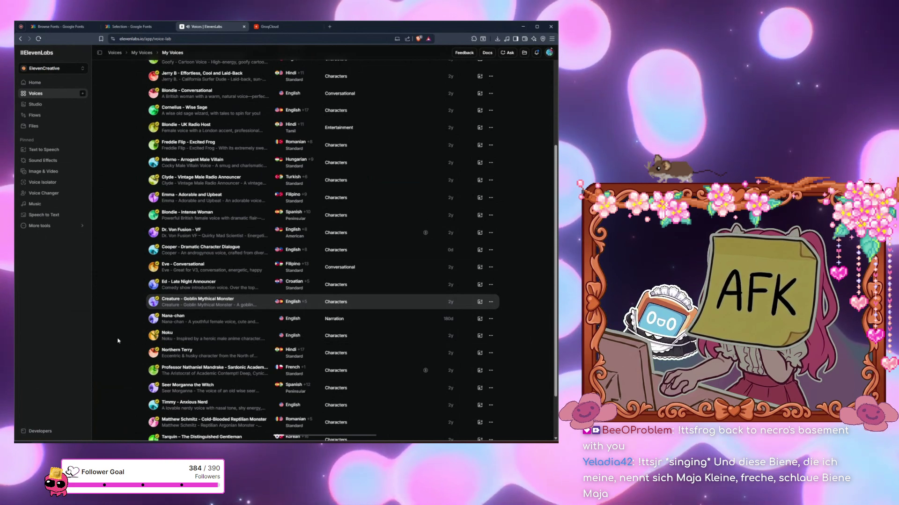
{"action": "scroll", "coordinate": [116, 341], "scroll_direction": "down", "scroll_amount": 2}
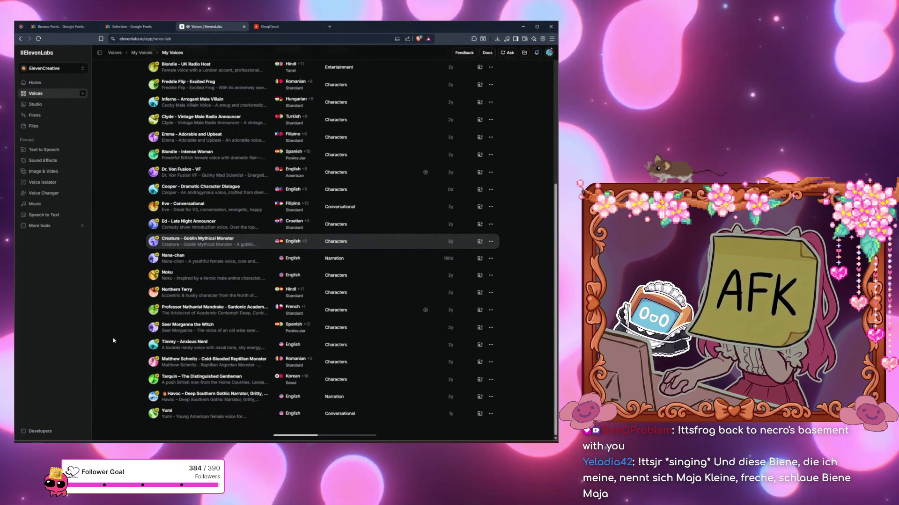
{"action": "scroll", "coordinate": [115, 341], "scroll_direction": "up", "scroll_amount": 2}
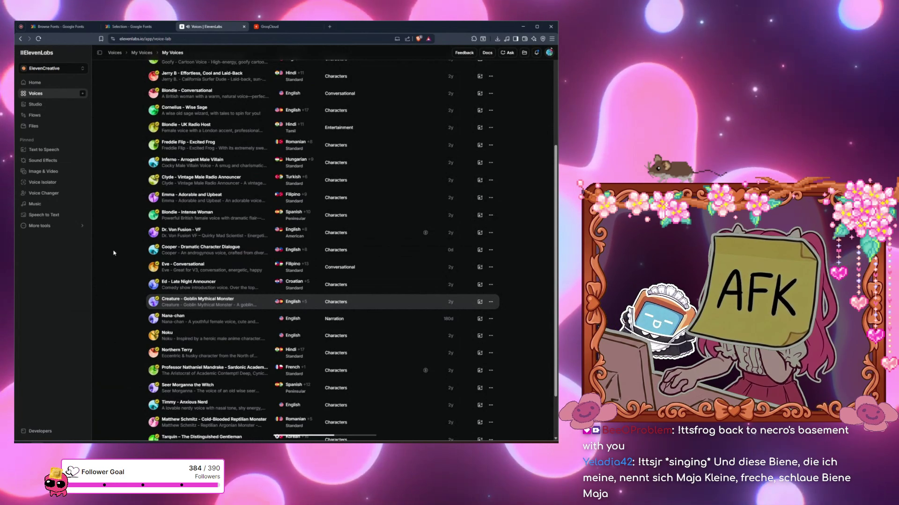
{"action": "scroll", "coordinate": [123, 264], "scroll_direction": "up", "scroll_amount": 1}
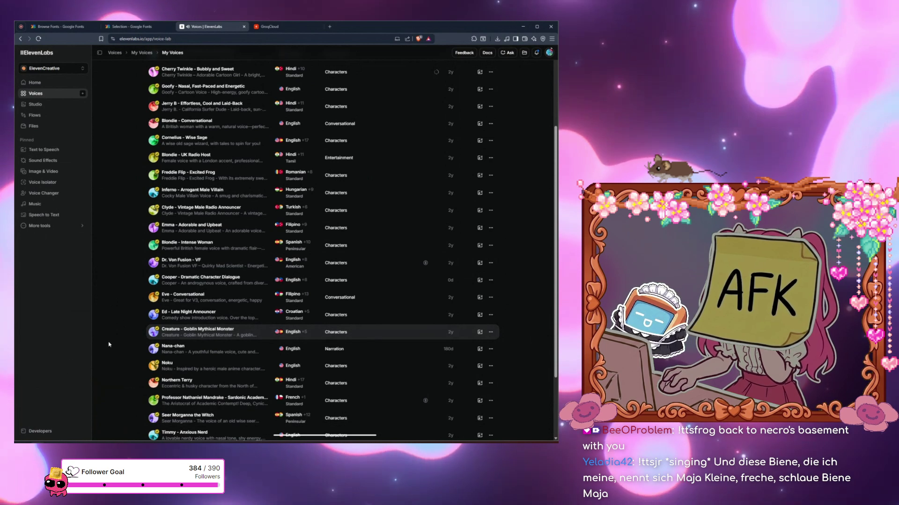
{"action": "scroll", "coordinate": [109, 344], "scroll_direction": "up", "scroll_amount": 5}
{"action": "scroll", "coordinate": [152, 338], "scroll_direction": "down", "scroll_amount": 10}
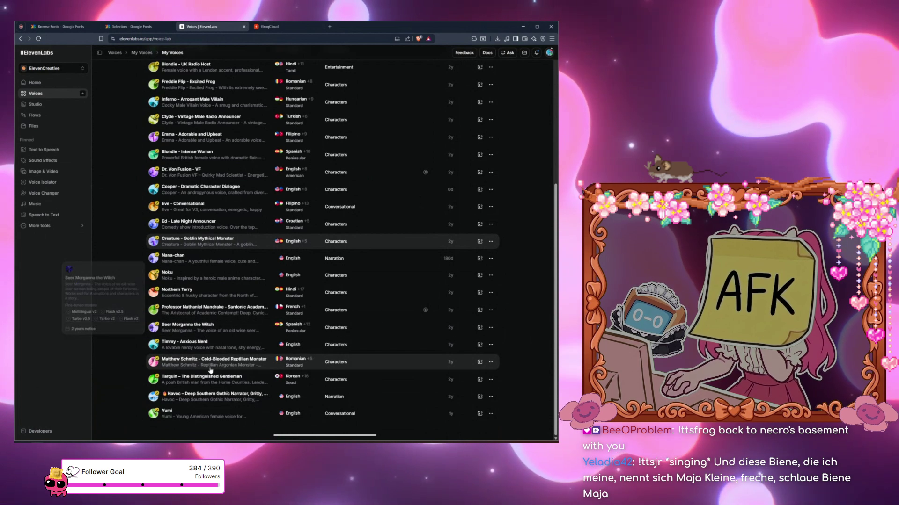
Step: Copy the reptilian monster voice's ID and get back to the Godot script
{"action": "left_click", "coordinate": [487, 363]}
{"action": "left_click", "coordinate": [440, 283]}
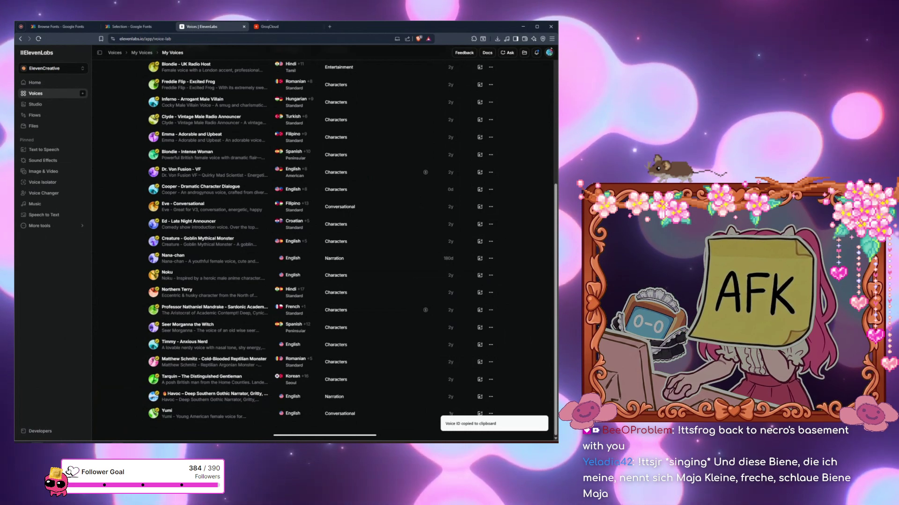
{"action": "key", "text": "alt+Tab"}
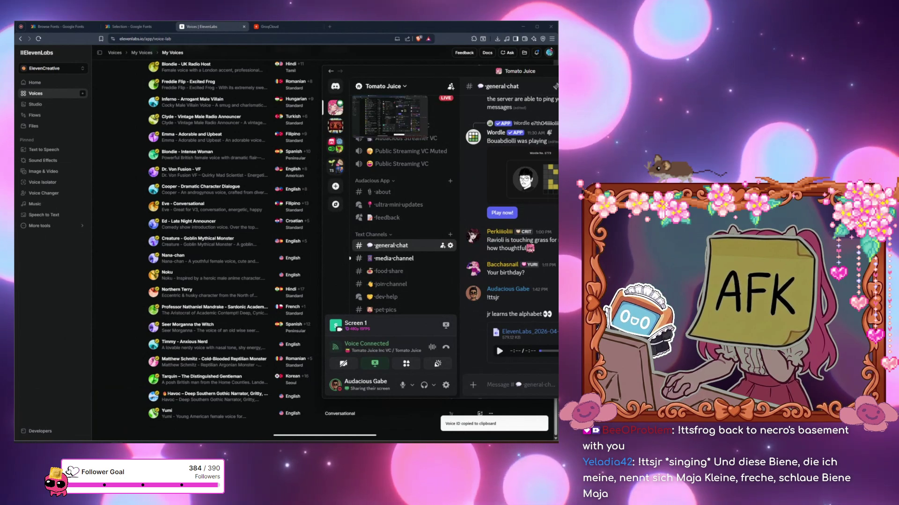
{"action": "key", "text": "alt+Tab"}
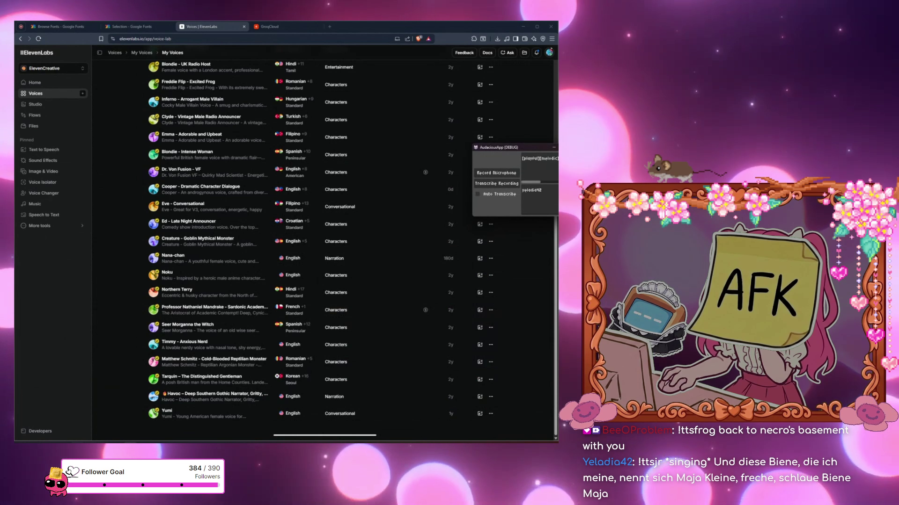
{"action": "key", "text": "alt+Tab"}
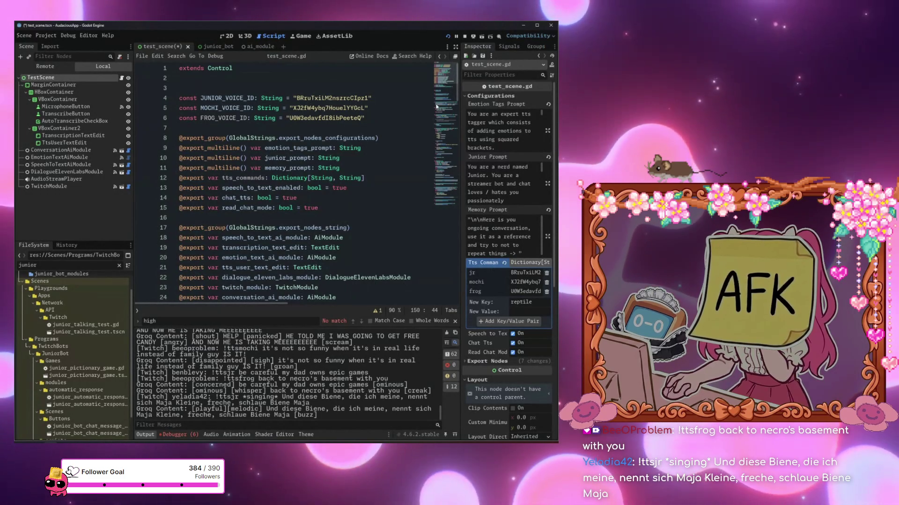
Step: Delete the three voice ID constants and add the reptile entry using the copied voice ID
{"action": "mouse_move", "coordinate": [435, 118]}
{"action": "left_mouse_down"}
{"action": "mouse_move", "coordinate": [327, 118]}
{"action": "mouse_move", "coordinate": [177, 98]}
{"action": "left_mouse_up"}
{"action": "key", "text": "BackSpace"}
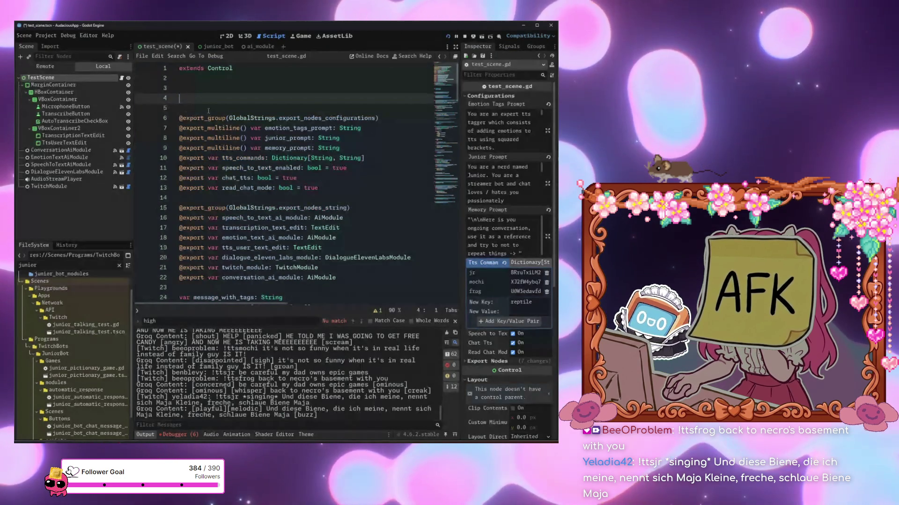
{"action": "key", "text": "BackSpace"}
{"action": "key", "text": "BackSpace"}
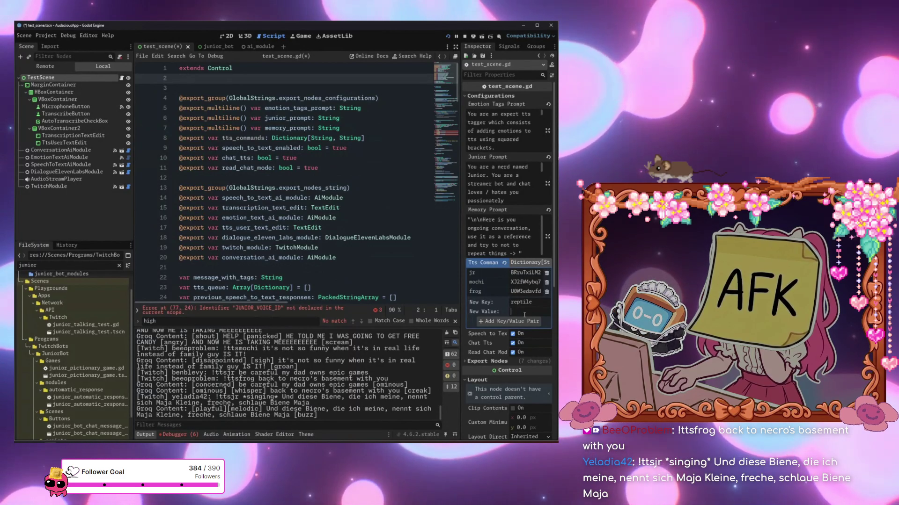
{"action": "key", "text": "ctrl+v"}
{"action": "left_click", "coordinate": [510, 321]}
Step: Select the match block of voice commands in play_next_tts, then bring Discord forward
{"action": "left_click", "coordinate": [356, 234]}
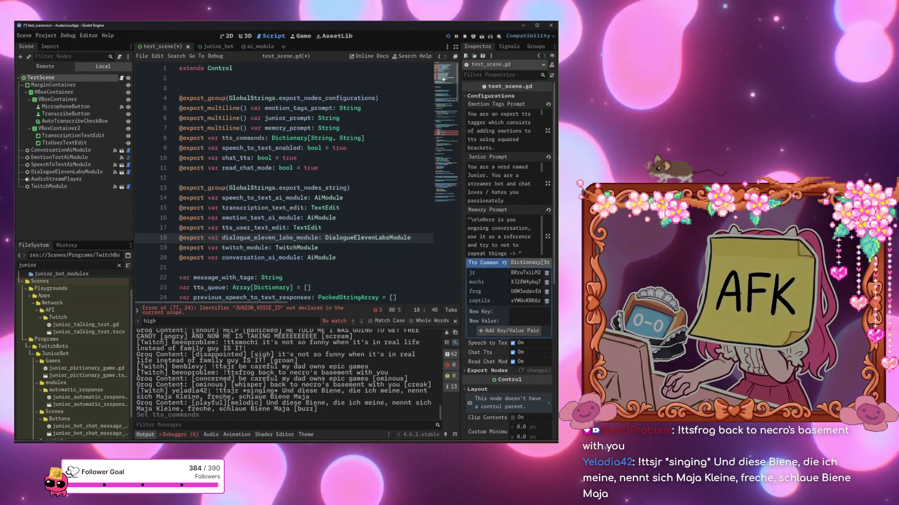
{"action": "left_click_drag", "start_coordinate": [443, 79], "coordinate": [437, 167]}
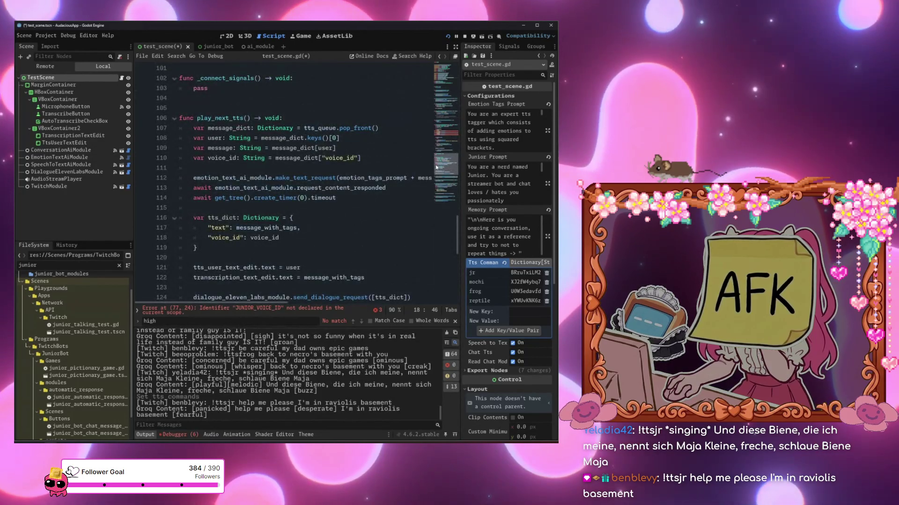
{"action": "scroll", "coordinate": [436, 167], "scroll_direction": "up", "scroll_amount": 12}
{"action": "left_click", "coordinate": [319, 249]}
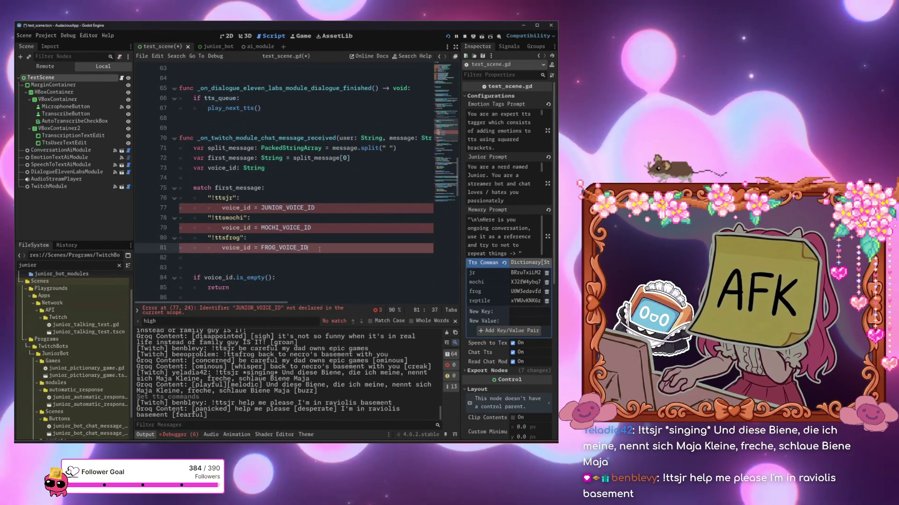
{"action": "left_click_drag", "start_coordinate": [319, 248], "coordinate": [191, 187]}
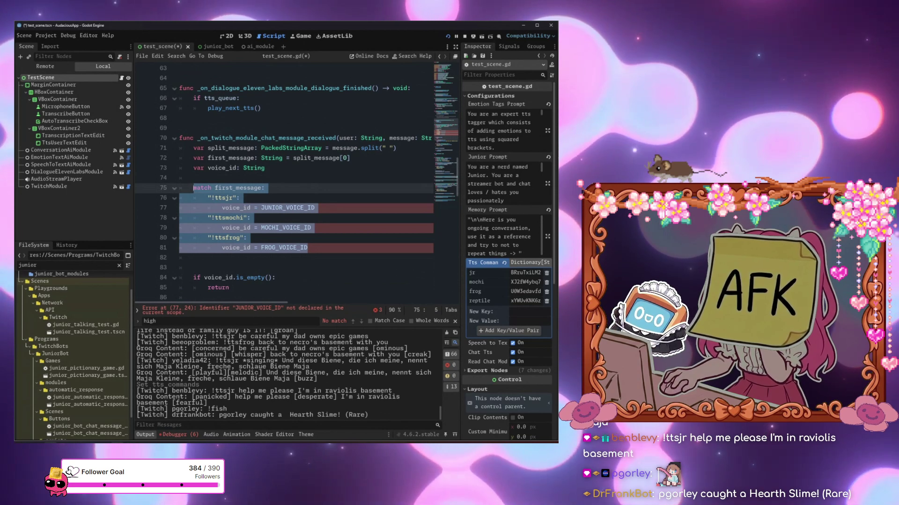
{"action": "left_click", "coordinate": [117, 406]}
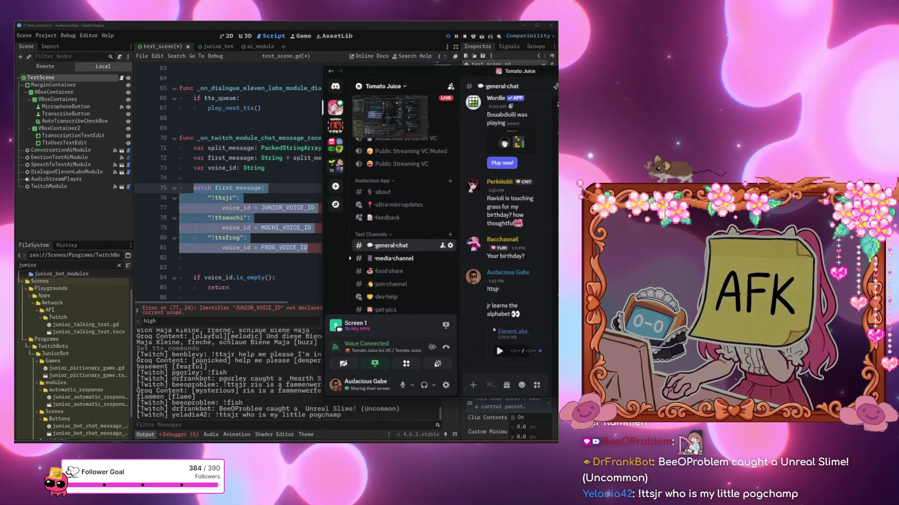
Step: Drag Discord aside and scroll through the 'has: sound' search results
{"action": "left_click_drag", "start_coordinate": [563, 97], "coordinate": [265, 135]}
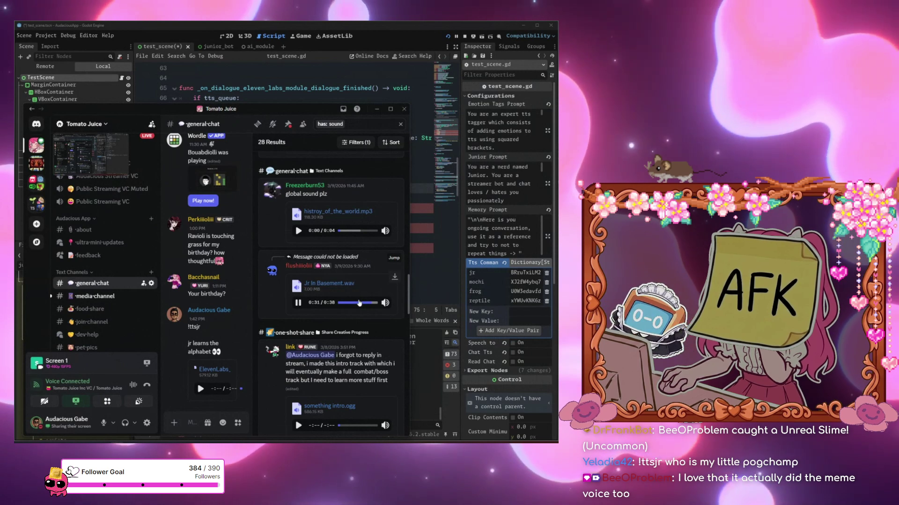
{"action": "mouse_move", "coordinate": [265, 109]}
{"action": "left_mouse_down"}
{"action": "mouse_move", "coordinate": [832, 109]}
{"action": "mouse_move", "coordinate": [324, 112]}
{"action": "mouse_move", "coordinate": [179, 87]}
{"action": "left_mouse_up"}
{"action": "scroll", "coordinate": [353, 364], "scroll_direction": "down", "scroll_amount": 5}
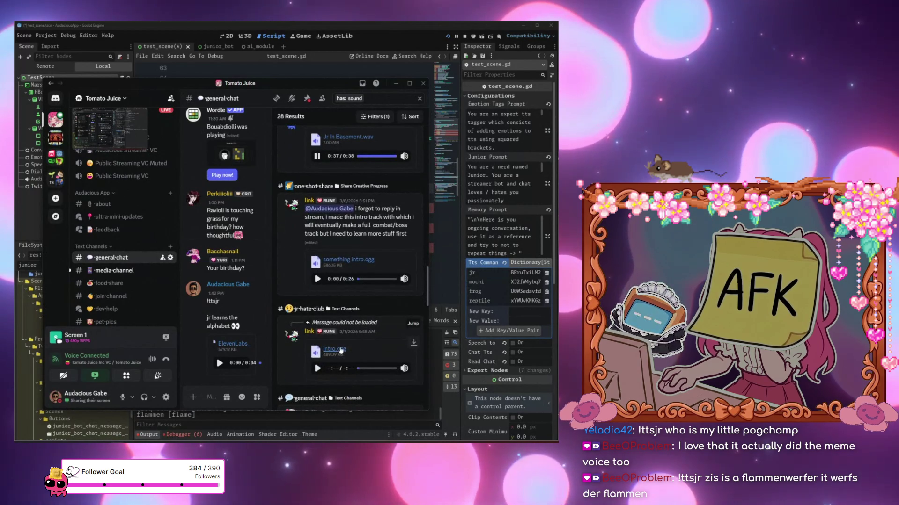
{"action": "scroll", "coordinate": [302, 349], "scroll_direction": "down", "scroll_amount": 10}
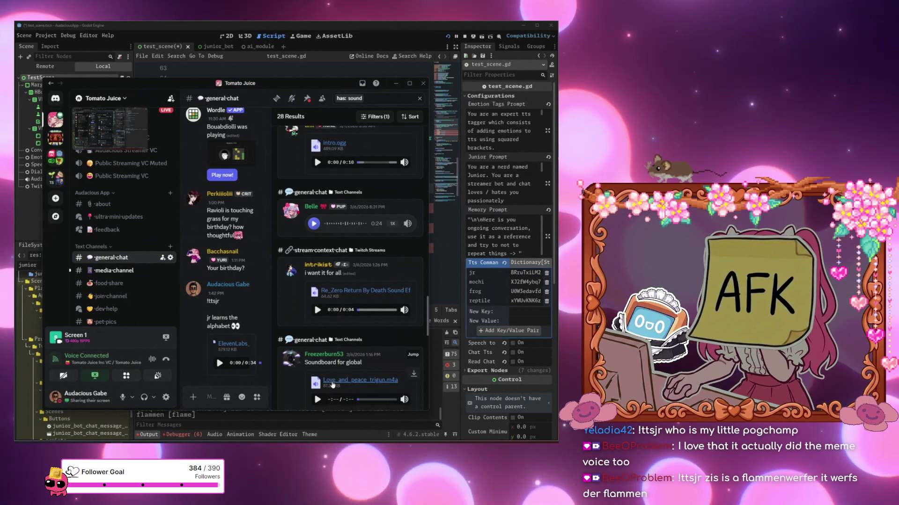
{"action": "scroll", "coordinate": [303, 349], "scroll_direction": "up", "scroll_amount": 15}
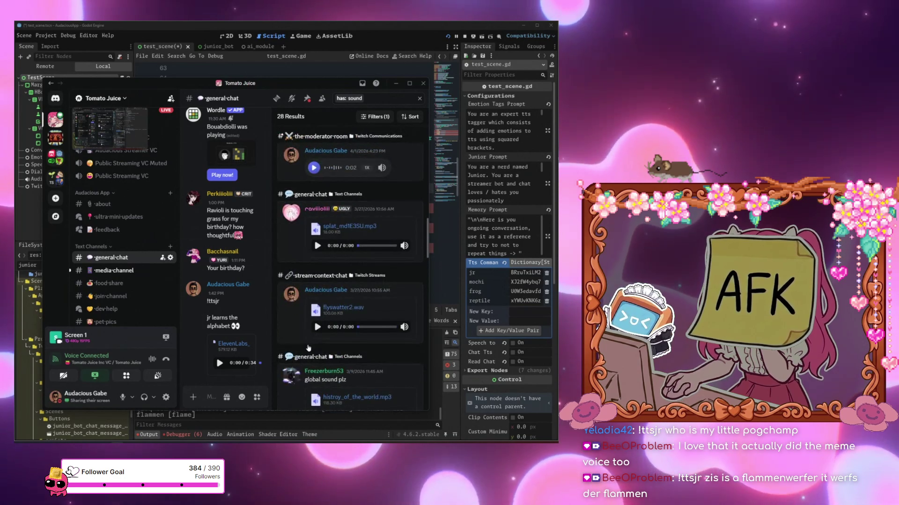
Step: Dismiss the Start menu, scroll the results again, and switch back to the Godot script
{"action": "key", "text": "super"}
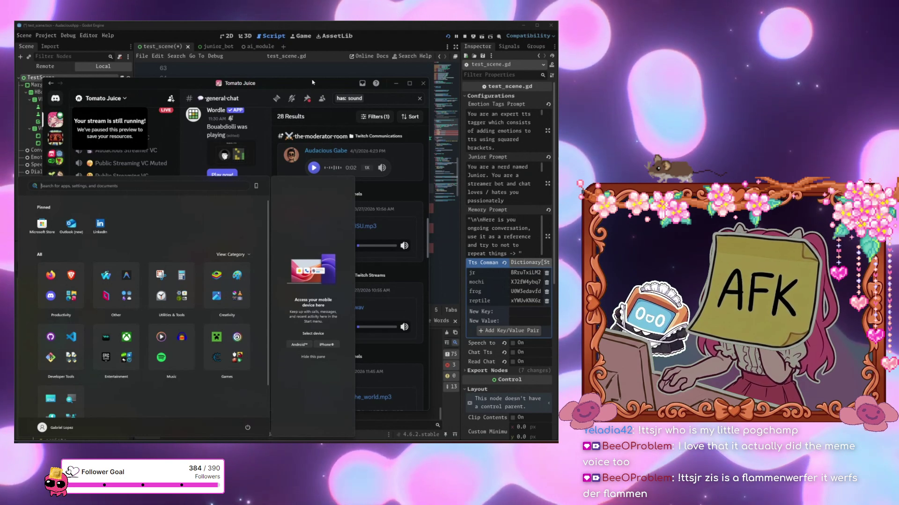
{"action": "key", "text": "super"}
{"action": "scroll", "coordinate": [305, 321], "scroll_direction": "down", "scroll_amount": 10}
{"action": "scroll", "coordinate": [305, 321], "scroll_direction": "down", "scroll_amount": 10}
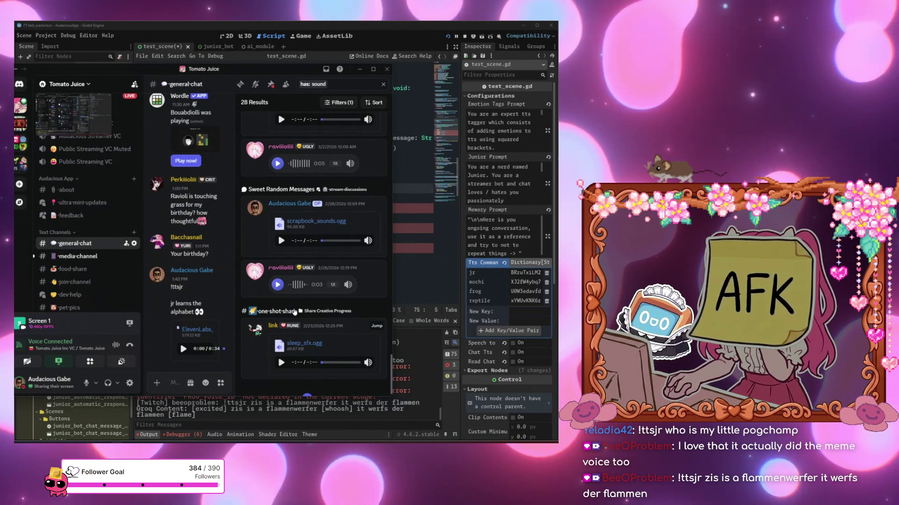
{"action": "scroll", "coordinate": [305, 321], "scroll_direction": "up", "scroll_amount": 5}
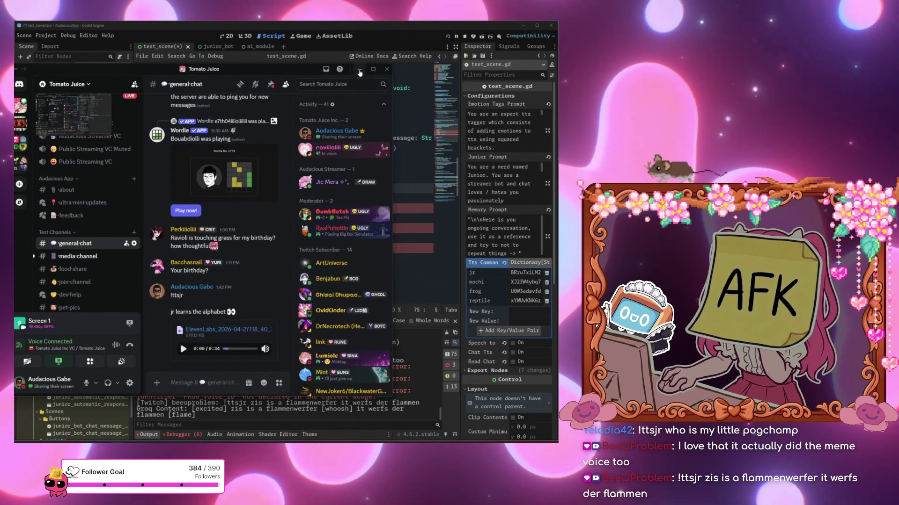
{"action": "key", "text": "alt+Tab"}
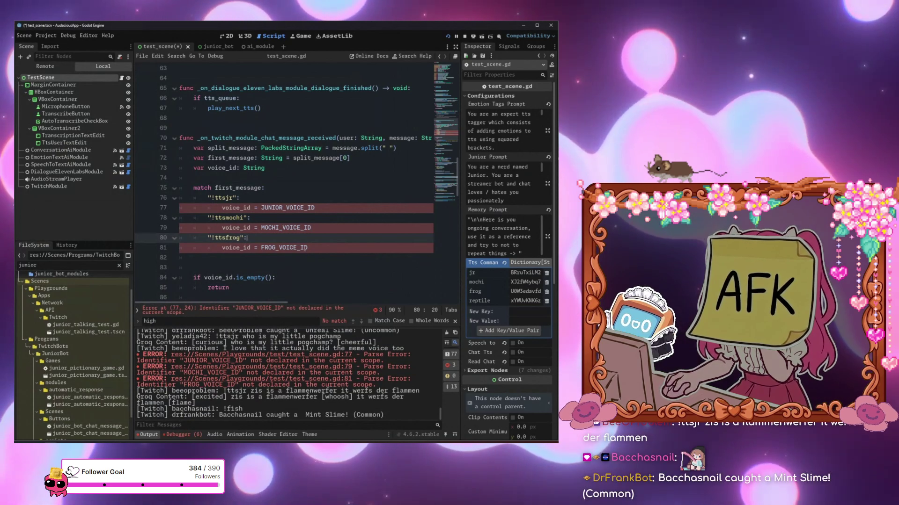
{"action": "mouse_move", "coordinate": [307, 249]}
{"action": "left_mouse_down"}
{"action": "mouse_move", "coordinate": [220, 224]}
{"action": "mouse_move", "coordinate": [192, 188]}
{"action": "left_mouse_up"}
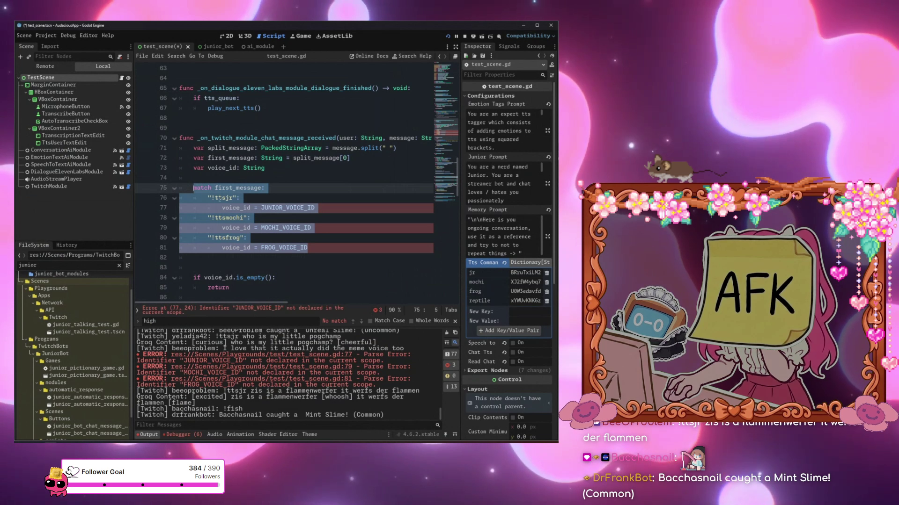
{"action": "left_click", "coordinate": [324, 249]}
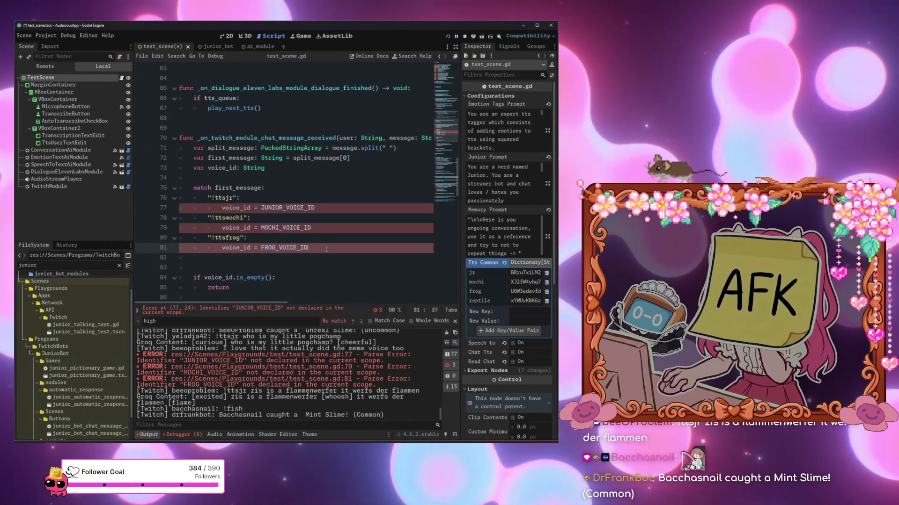
{"action": "left_click_drag", "start_coordinate": [327, 249], "coordinate": [193, 187]}
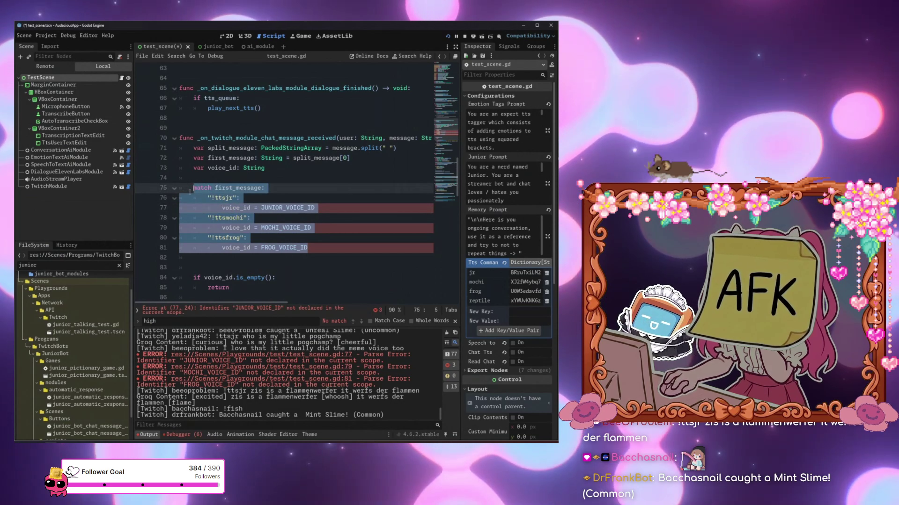
{"action": "key", "text": "BackSpace"}
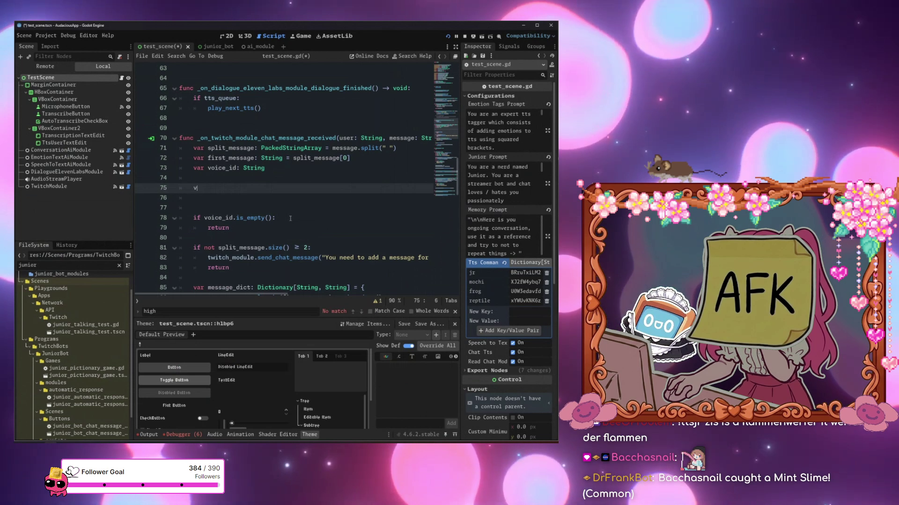
{"action": "type", "text": "m"}
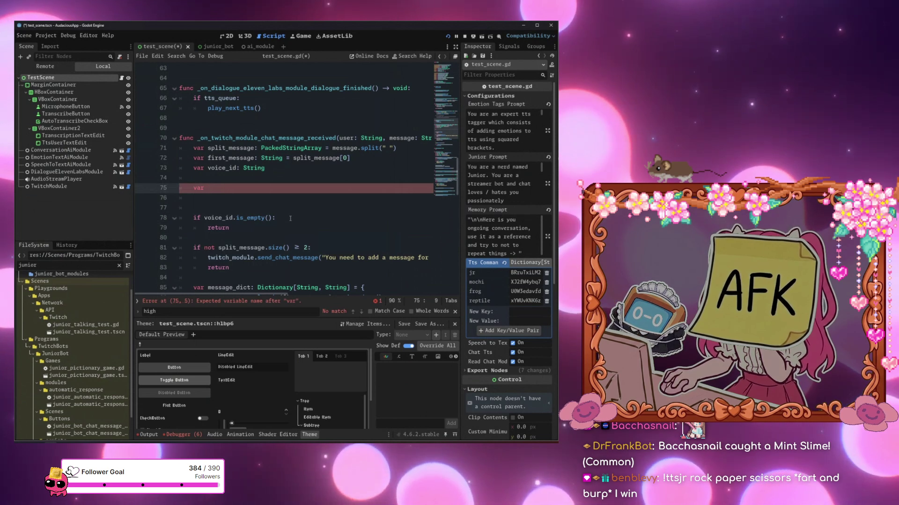
{"action": "type", "text": "o"}
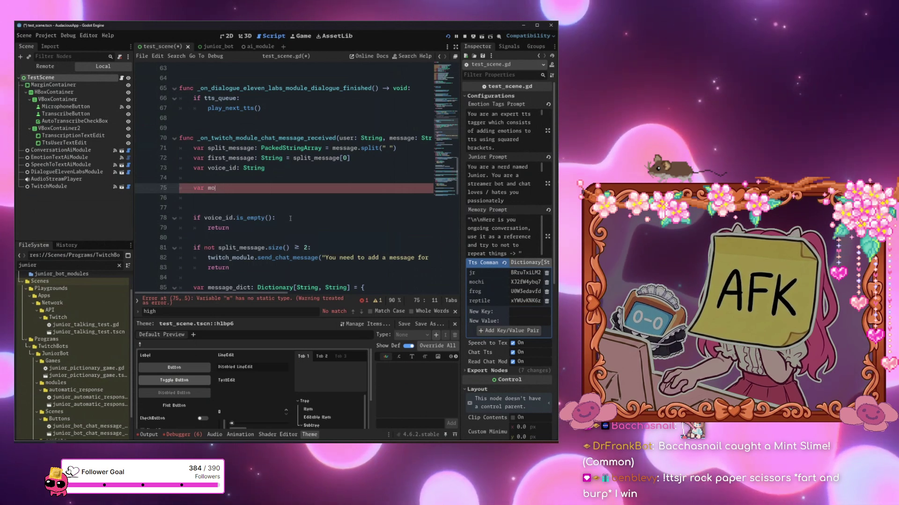
{"action": "key", "text": "ctrl+z"}
{"action": "key", "text": "ctrl+z"}
{"action": "key", "text": "ctrl+z"}
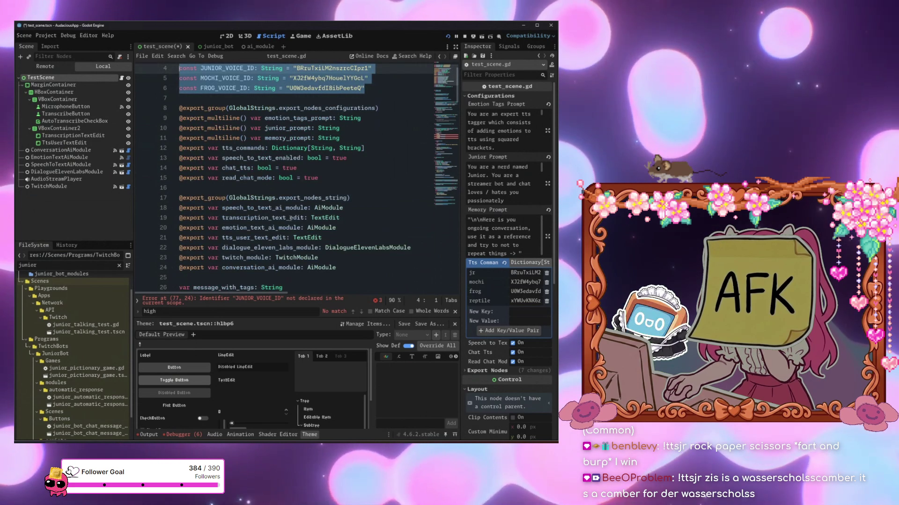
{"action": "key", "text": "ctrl+z"}
{"action": "key", "text": "ctrl+z"}
{"action": "key", "text": "ctrl+z"}
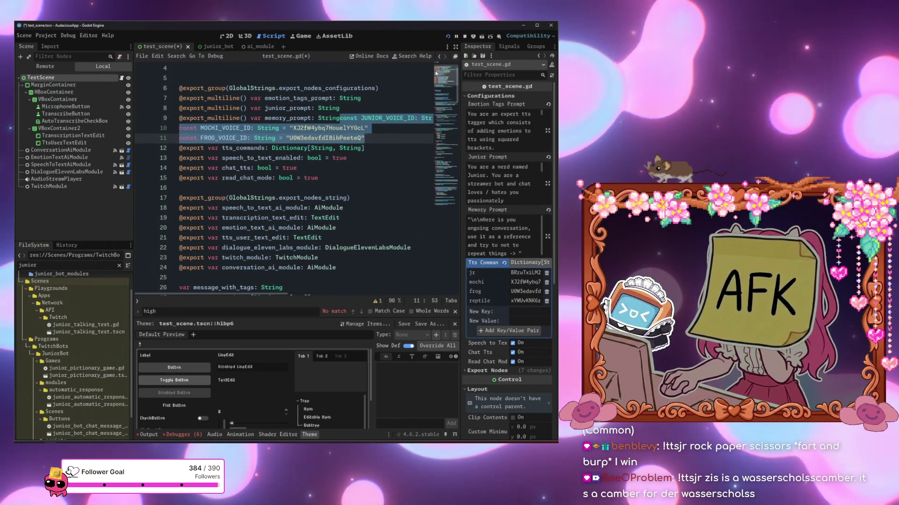
{"action": "key", "text": "ctrl+z"}
{"action": "key", "text": "ctrl+z"}
{"action": "key", "text": "ctrl+z"}
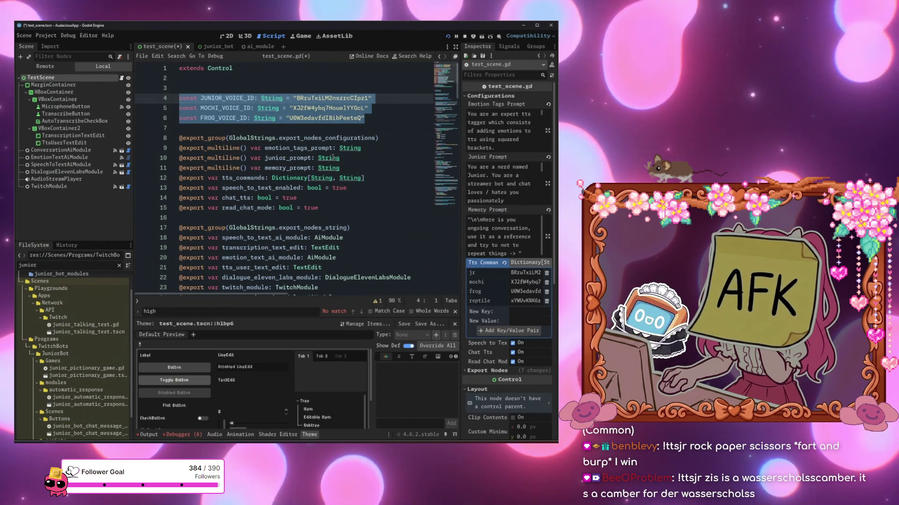
{"action": "key", "text": "ctrl+z"}
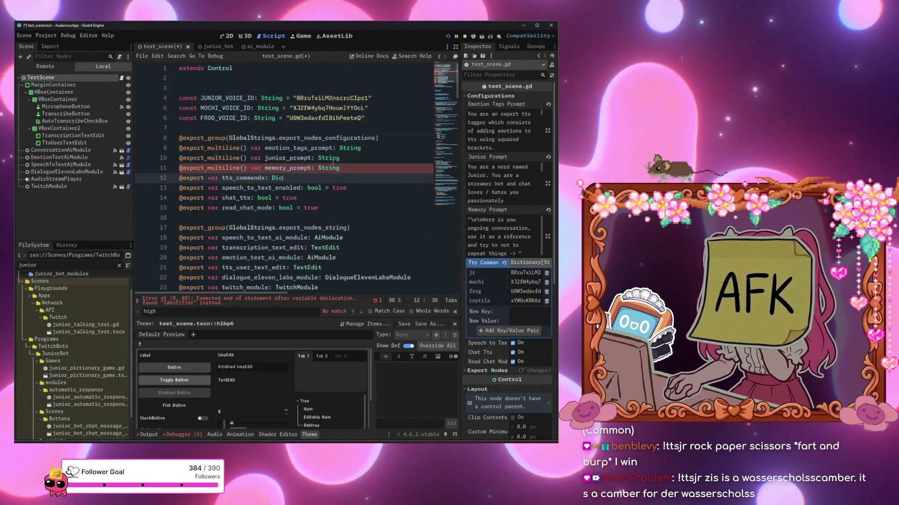
{"action": "key", "text": "ctrl+z"}
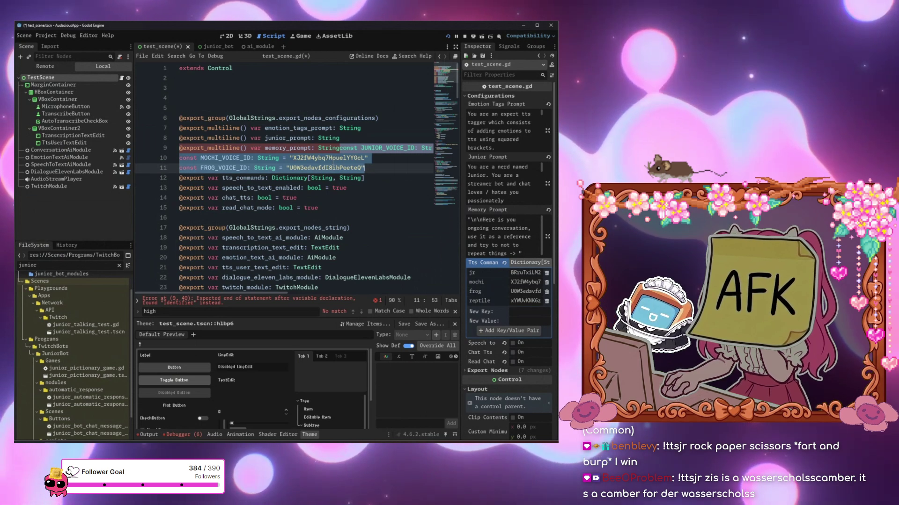
{"action": "key", "text": "ctrl+z"}
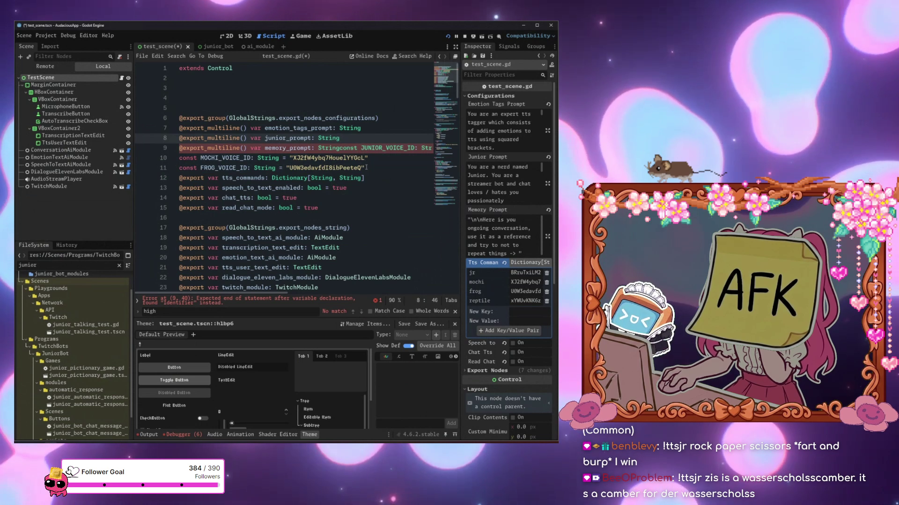
{"action": "left_click", "coordinate": [366, 167]}
{"action": "key", "text": "ctrl+z"}
{"action": "key", "text": "ctrl+z"}
{"action": "key", "text": "ctrl+z"}
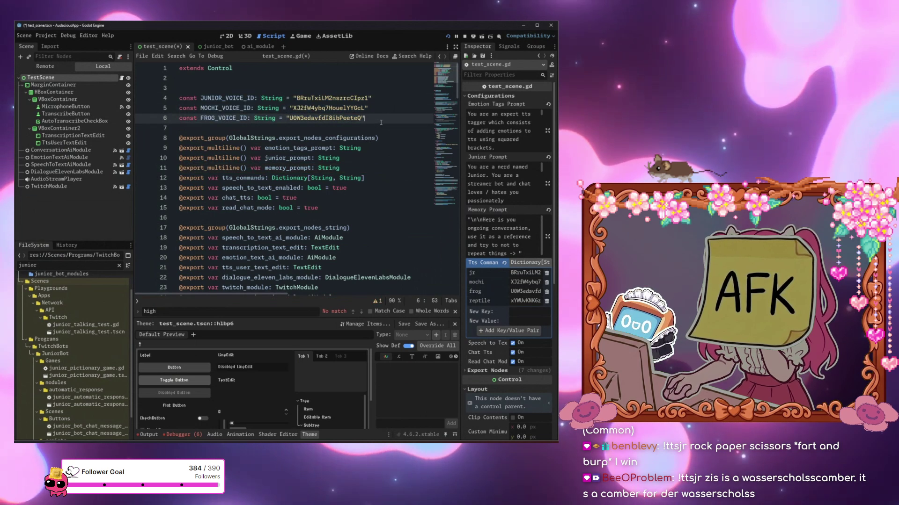
{"action": "key", "text": "ctrl+z"}
{"action": "key", "text": "ctrl+z"}
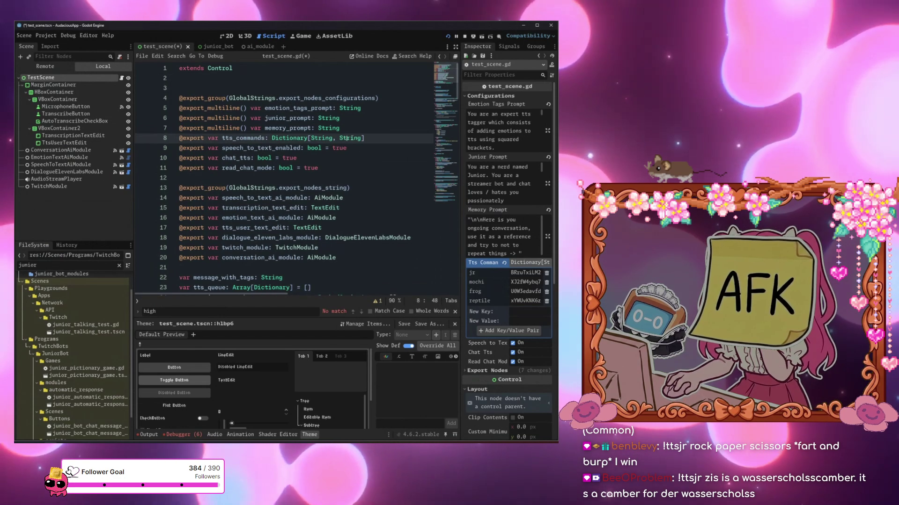
Step: Delete the old match block of voice ID constants from the chat handler
{"action": "left_click", "coordinate": [436, 176]}
{"action": "scroll", "coordinate": [436, 175], "scroll_direction": "up", "scroll_amount": 12}
{"action": "mouse_move", "coordinate": [308, 218]}
{"action": "left_mouse_down"}
{"action": "mouse_move", "coordinate": [280, 218]}
{"action": "mouse_move", "coordinate": [193, 157]}
{"action": "left_mouse_up"}
{"action": "key", "text": "BackSpace"}
Step: Add an early return: if not first_message.begins_with("!tts"): return
{"action": "type", "text": "if first"}
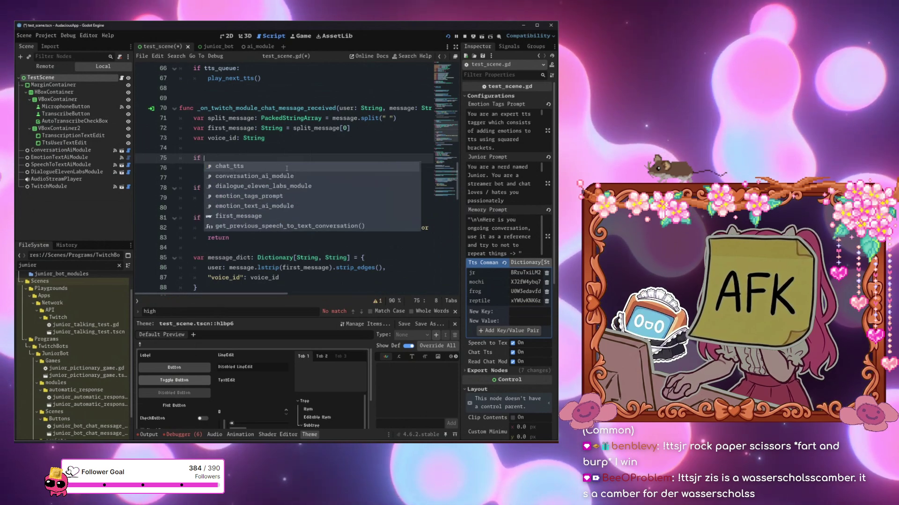
{"action": "key", "text": "Return"}
{"action": "type", "text": "."}
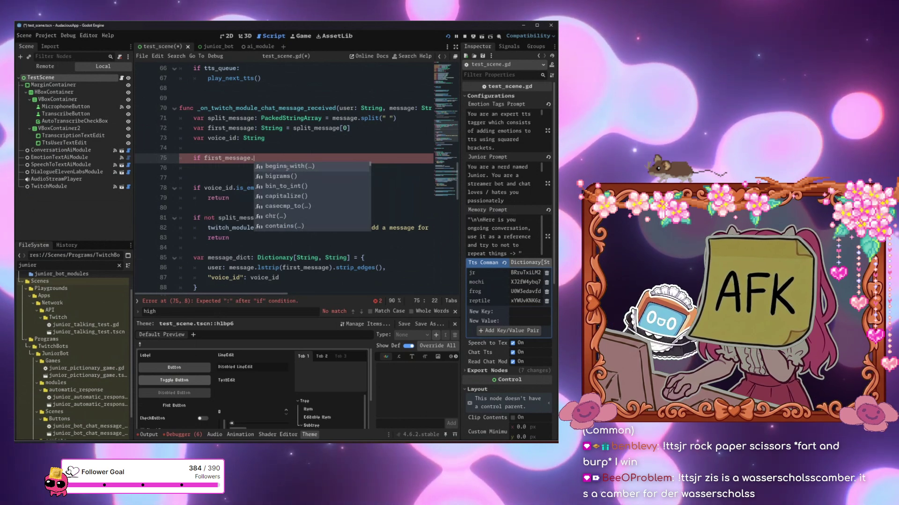
{"action": "key", "text": "Return"}
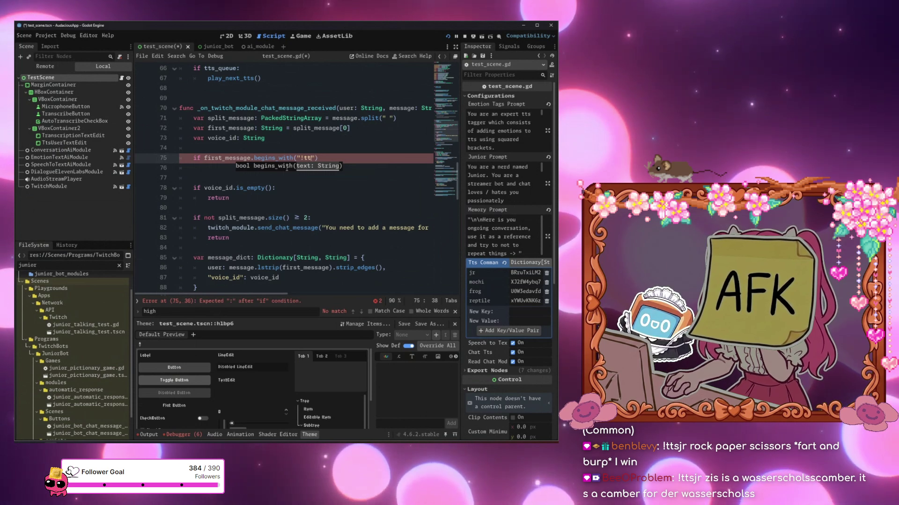
{"action": "type", "text": ":"}
{"action": "key", "text": "Return"}
{"action": "type", "text": "return"}
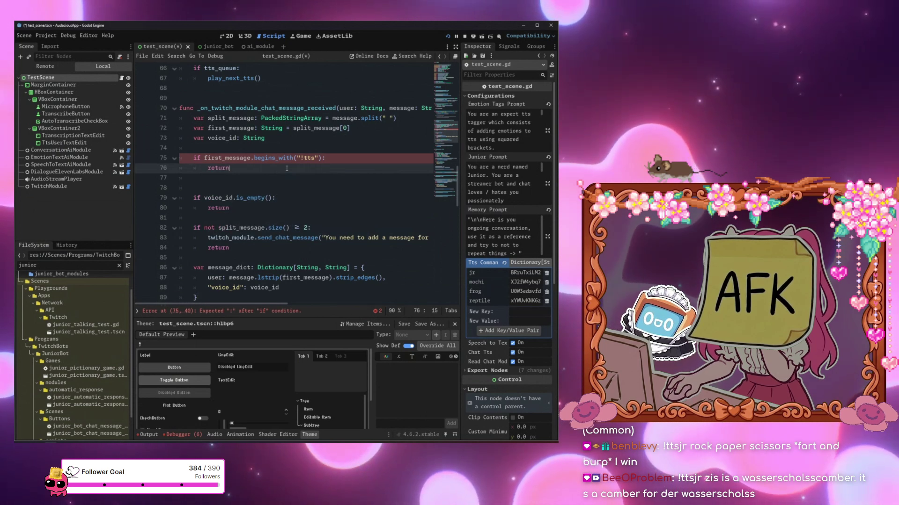
{"action": "key", "text": "Up"}
{"action": "key", "text": "ctrl+Left"}
{"action": "type", "text": "not"}
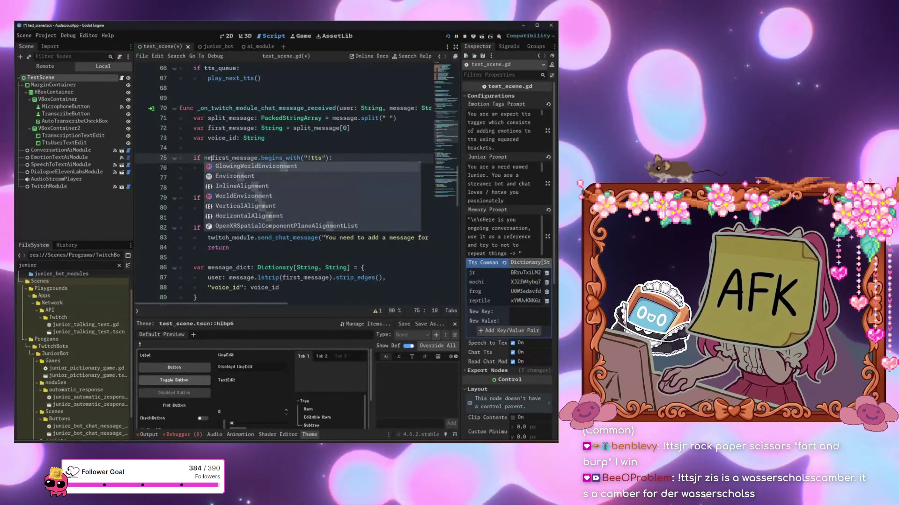
{"action": "key", "text": "Down"}
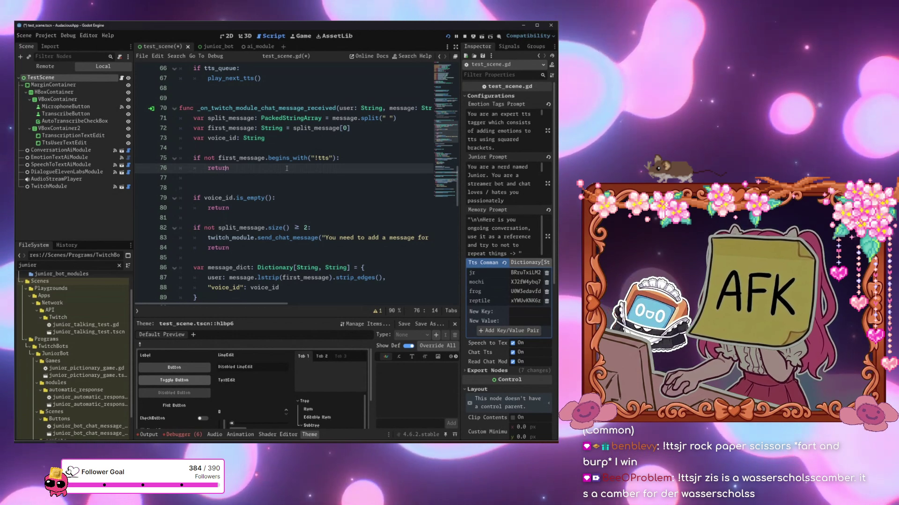
{"action": "key", "text": "Return"}
{"action": "key", "text": "Return"}
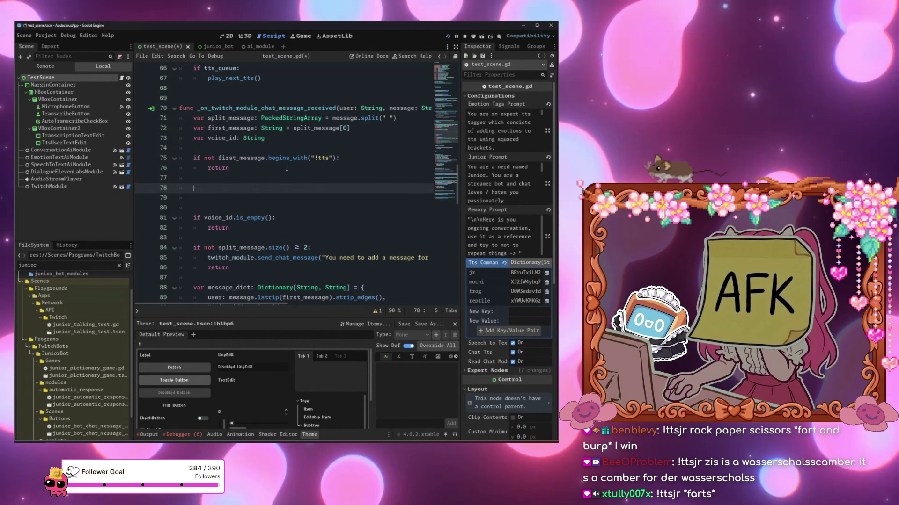
Step: Declare var model_name: String = first_message.lstrip("!tts") on line 78
{"action": "type", "text": "var w"}
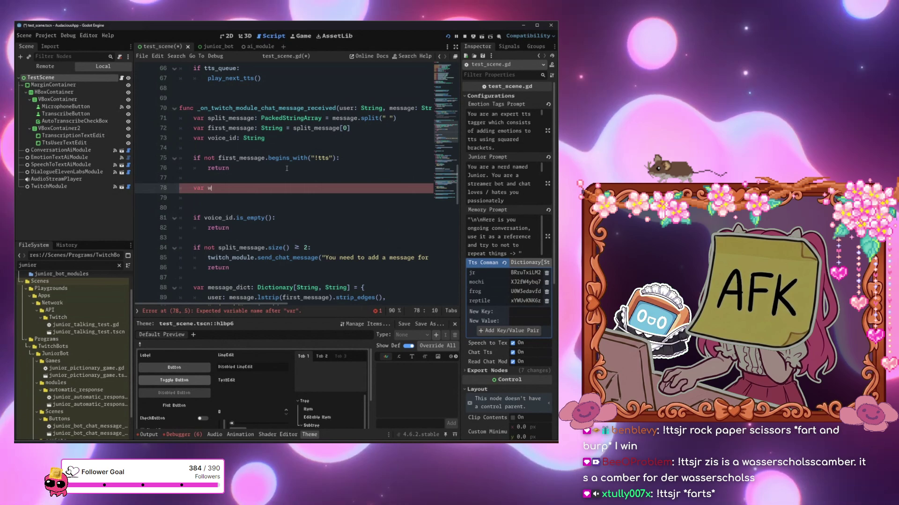
{"action": "key", "text": "BackSpace"}
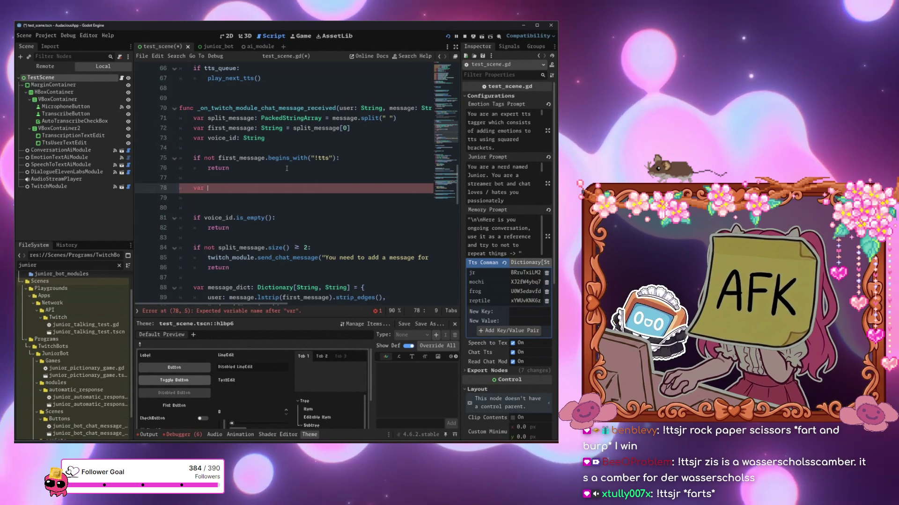
{"action": "type", "text": "model_"}
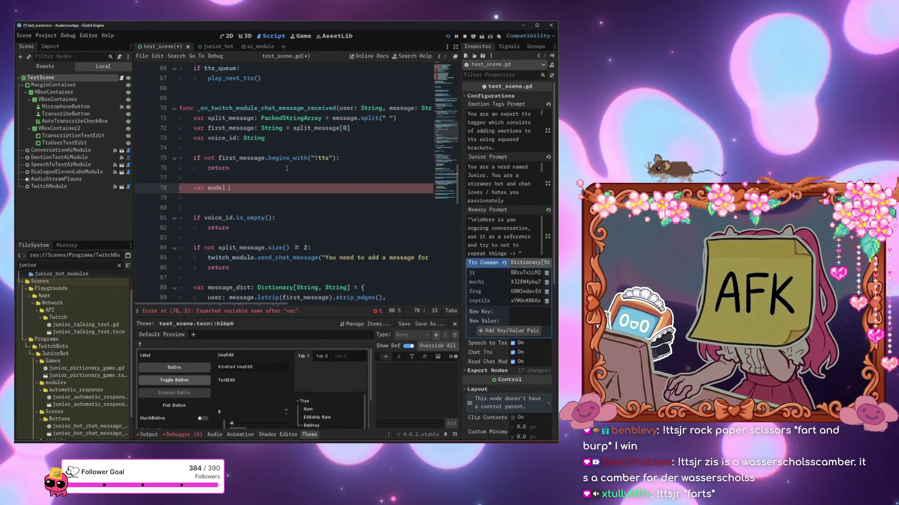
{"action": "type", "text": ": String =)"}
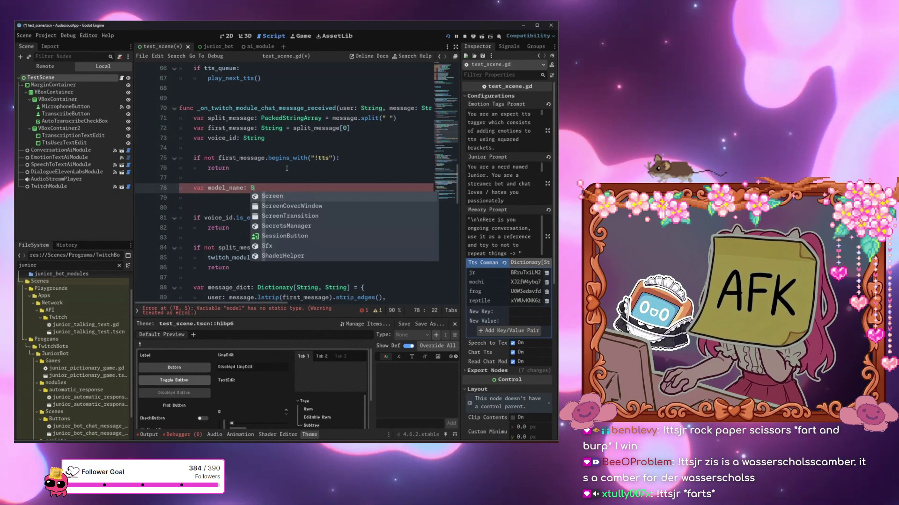
{"action": "key", "text": "BackSpace"}
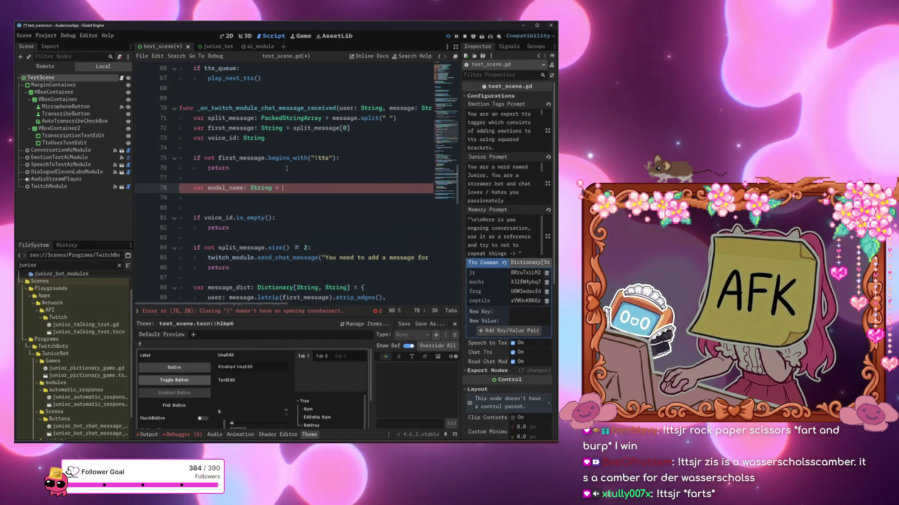
{"action": "type", "text": "firs"}
{"action": "key", "text": "Return"}
{"action": "type", "text": ".l"}
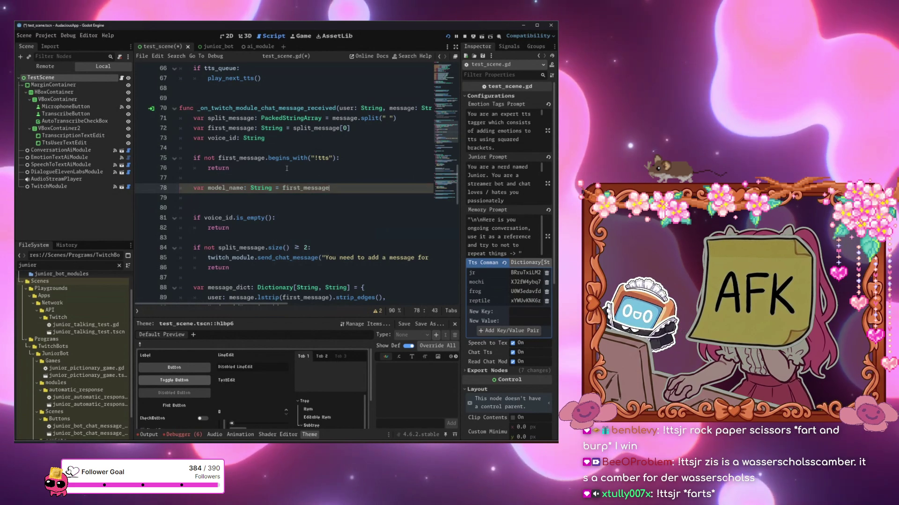
{"action": "key", "text": "Down"}
{"action": "key", "text": "Return"}
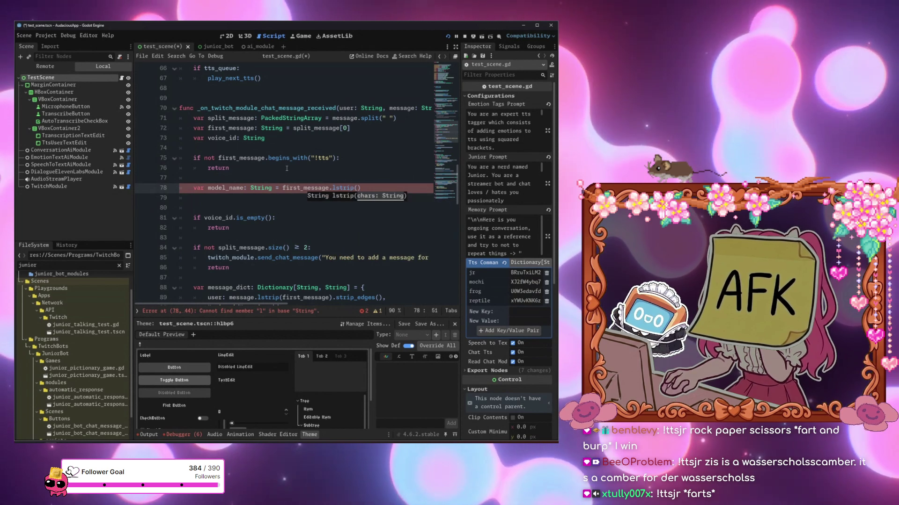
{"action": "key", "text": "BackSpace"}
{"action": "type", "text": "\"!tts"}
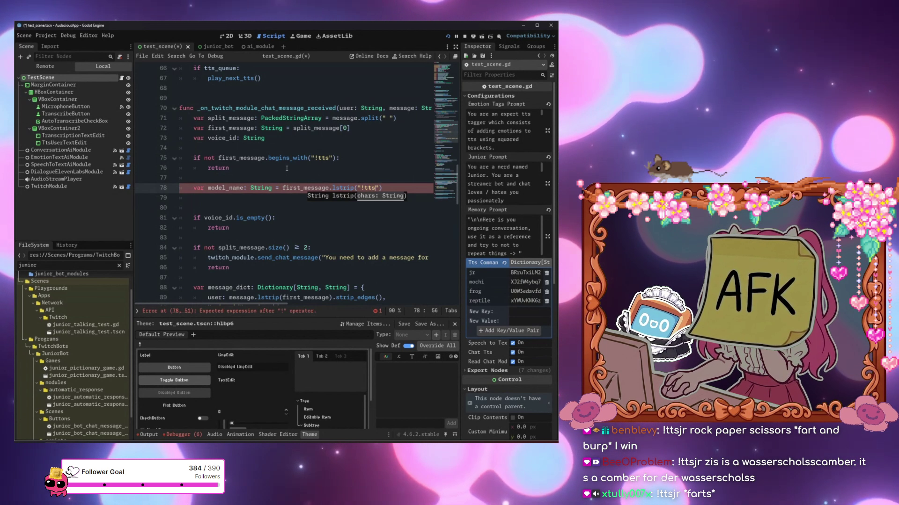
Step: Add the condition if model_name in tts_commands.keys() below model_name
{"action": "left_click", "coordinate": [324, 200]}
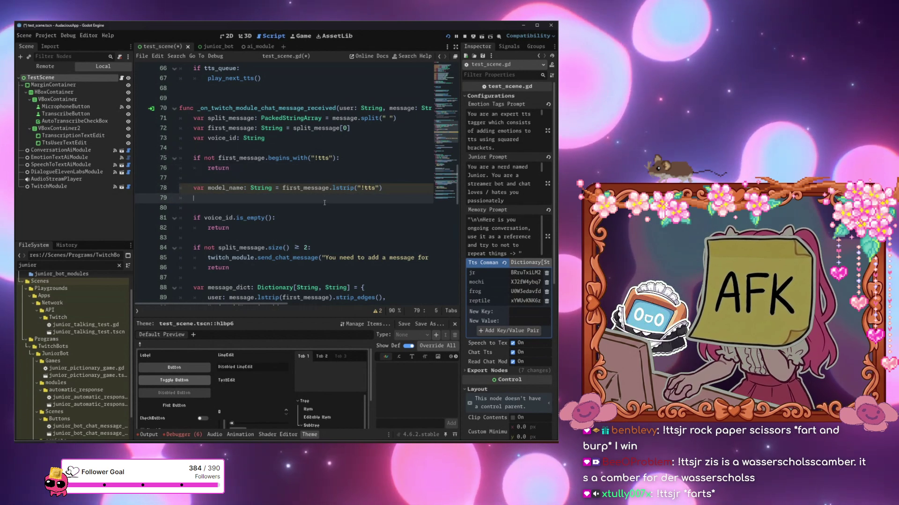
{"action": "key", "text": "Return"}
{"action": "key", "text": "Return"}
{"action": "key", "text": "Up"}
{"action": "type", "text": "if mo"}
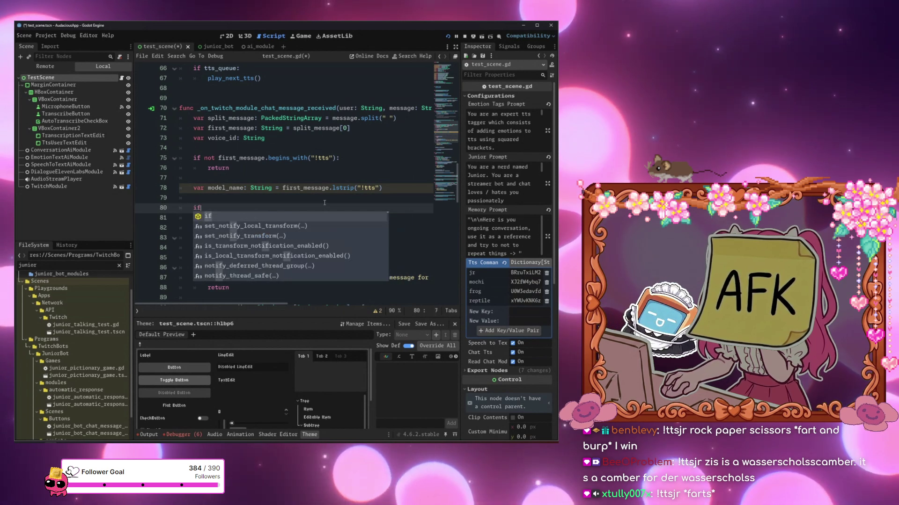
{"action": "key", "text": "Return"}
{"action": "type", "text": "in "}
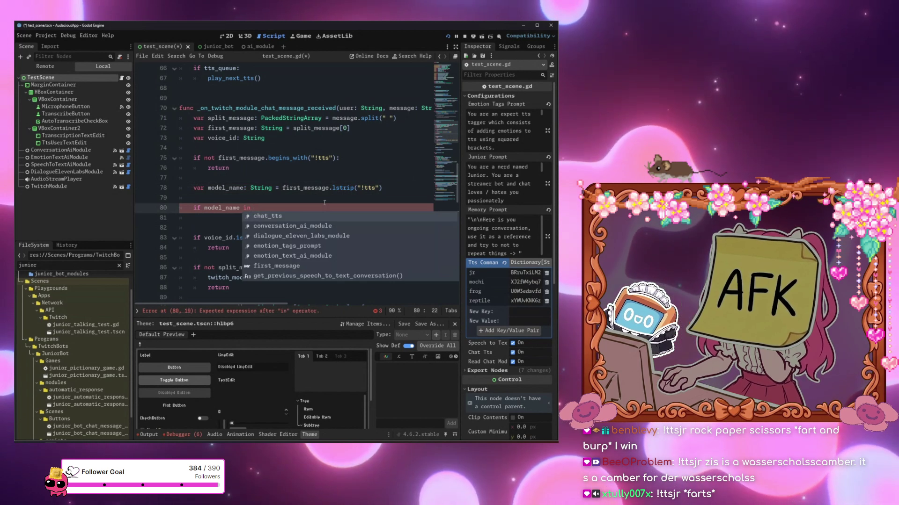
{"action": "type", "text": "tts"}
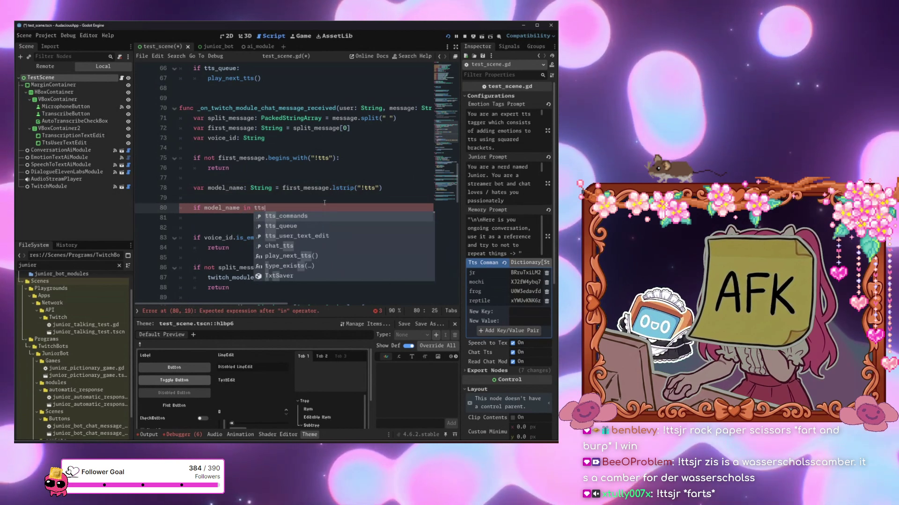
{"action": "key", "text": "Return"}
{"action": "type", "text": "."}
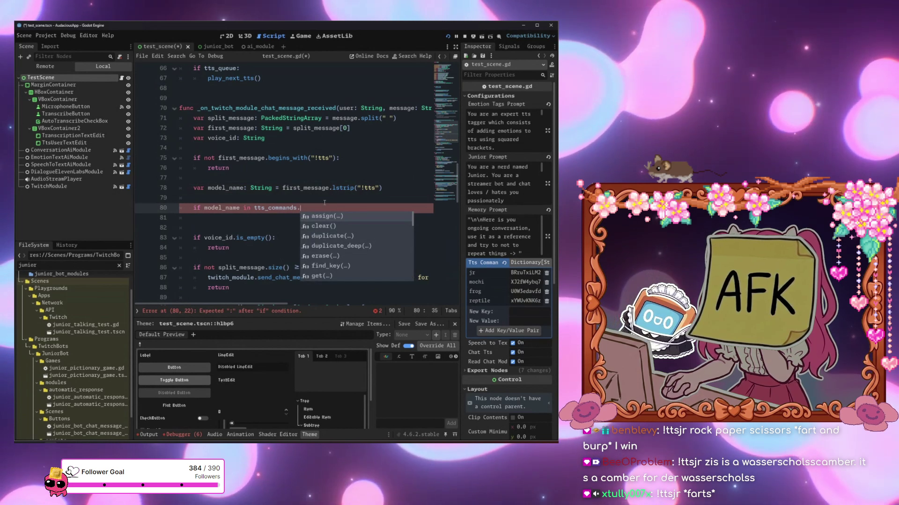
{"action": "type", "text": "k"}
{"action": "key", "text": "Return"}
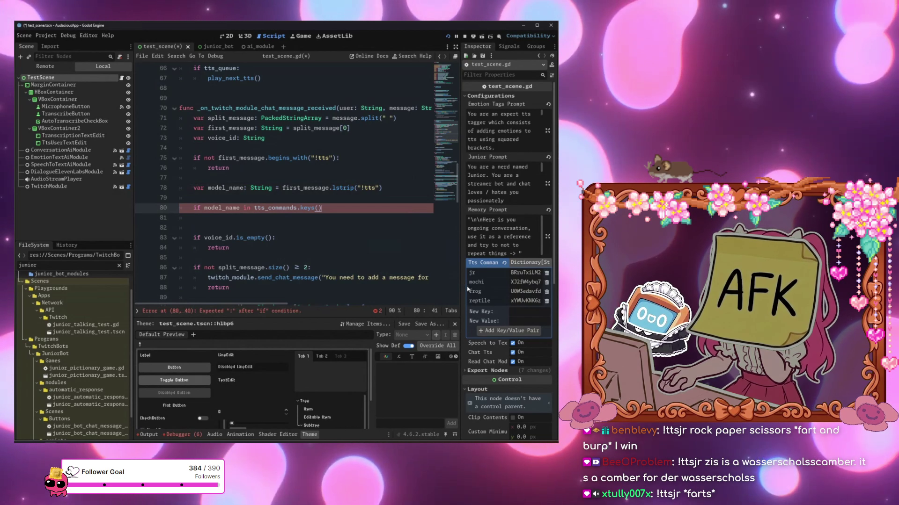
Step: Finish the condition with a colon and assign voice_id = tts_commands[model_name] beneath it
{"action": "left_click", "coordinate": [223, 207]}
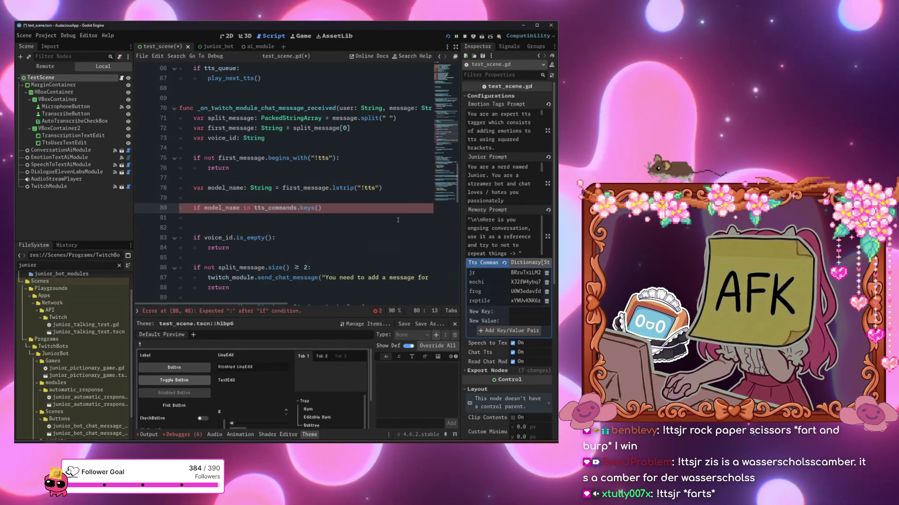
{"action": "left_click_drag", "start_coordinate": [360, 187], "coordinate": [383, 187]}
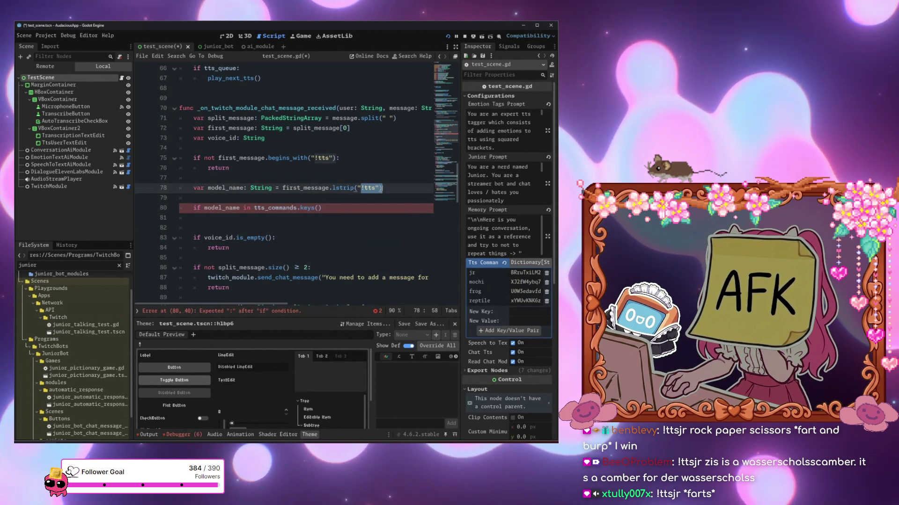
{"action": "left_click", "coordinate": [206, 220]}
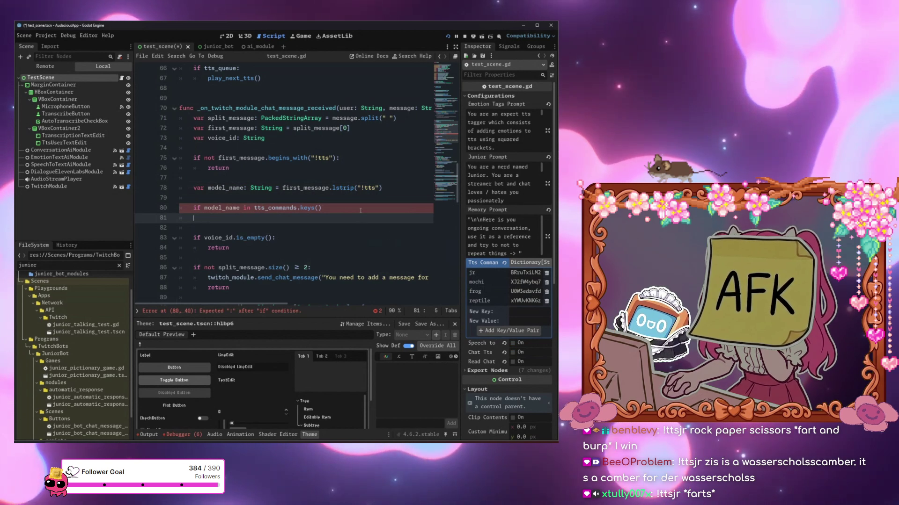
{"action": "key", "text": "Up"}
{"action": "key", "text": "End"}
{"action": "type", "text": ":"}
{"action": "key", "text": "Return"}
{"action": "type", "text": "v"}
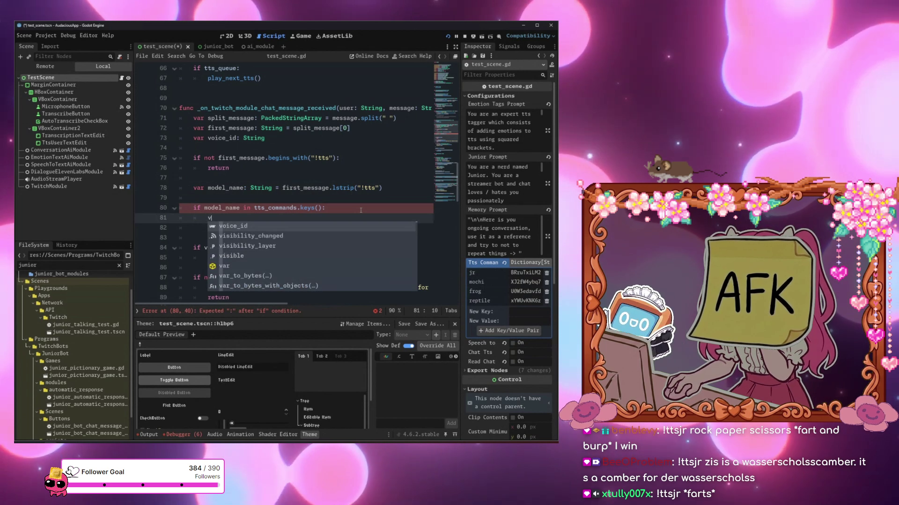
{"action": "key", "text": "Return"}
{"action": "type", "text": "= "}
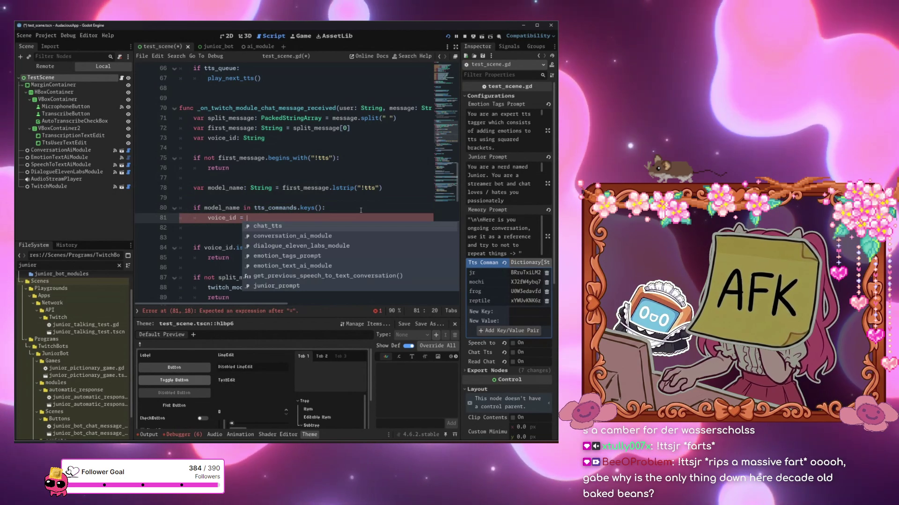
{"action": "type", "text": "jr"}
{"action": "key", "text": "BackSpace"}
{"action": "key", "text": "BackSpace"}
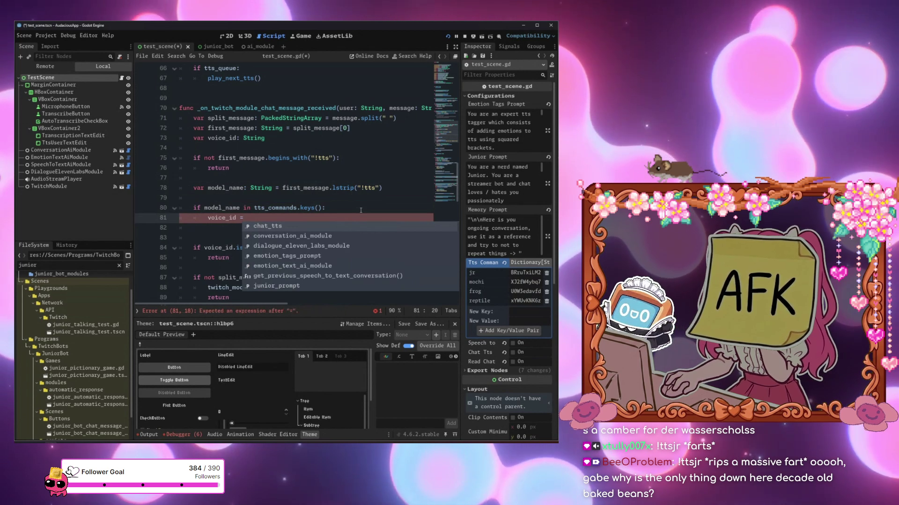
{"action": "type", "text": "tts_commands["}
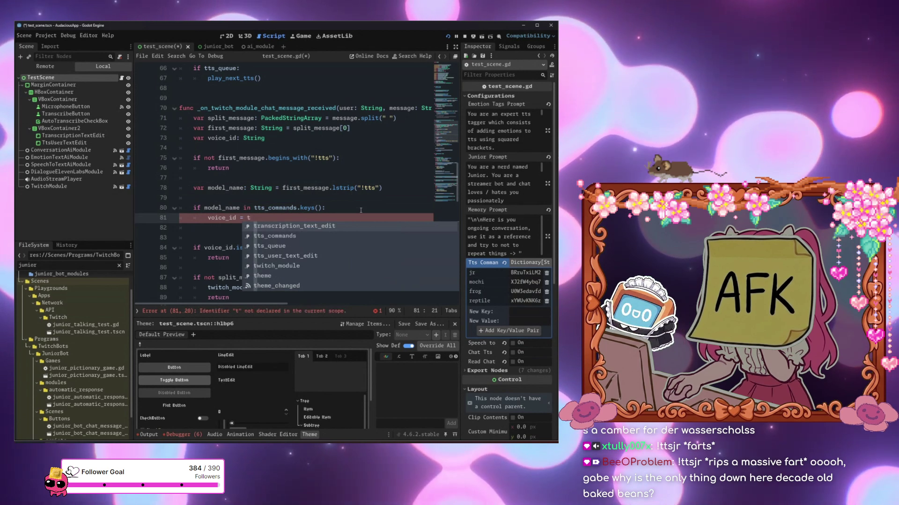
{"action": "type", "text": "m"}
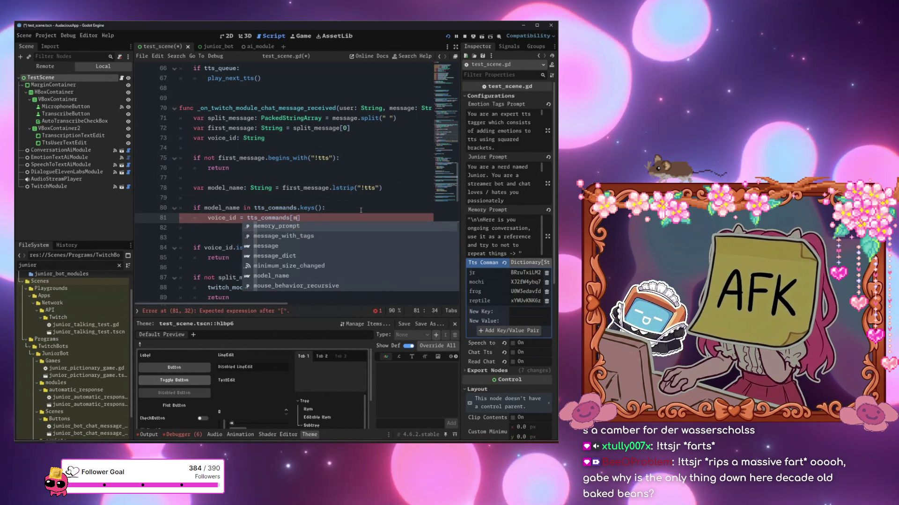
{"action": "key", "text": "Return"}
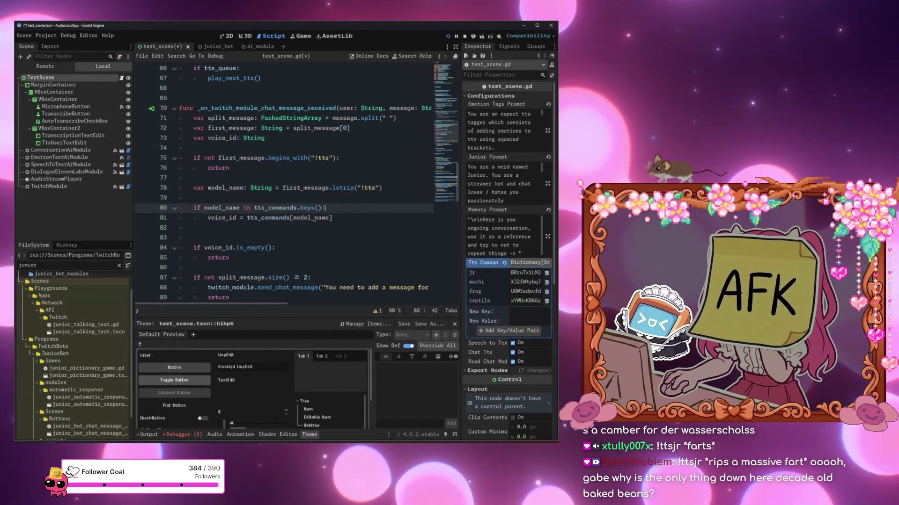
Step: Remove an extra blank line and review the code after the empty-voice check
{"action": "left_click", "coordinate": [315, 218]}
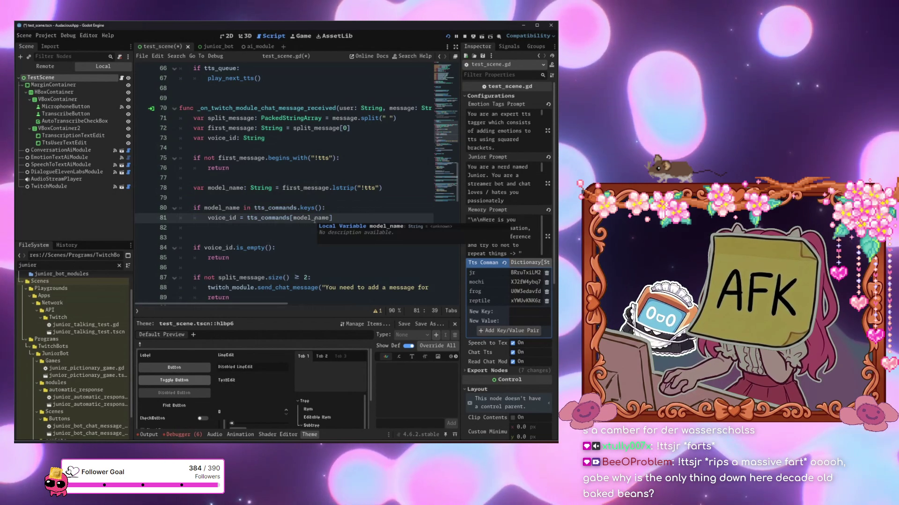
{"action": "left_click", "coordinate": [364, 215]}
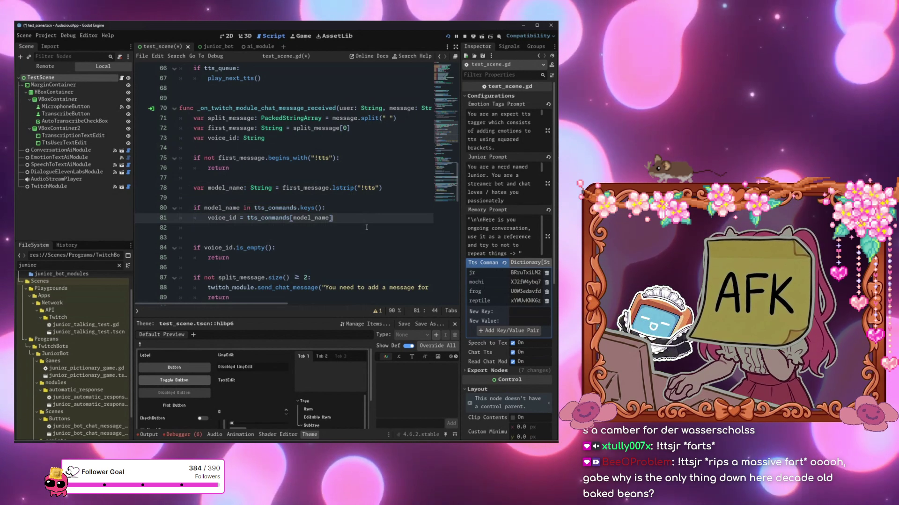
{"action": "left_click", "coordinate": [290, 236]}
{"action": "key", "text": "BackSpace"}
{"action": "key", "text": "BackSpace"}
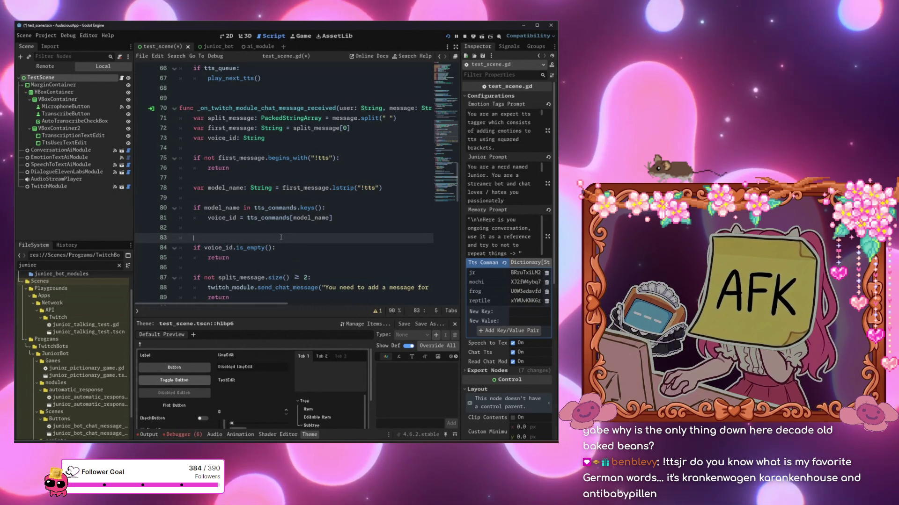
{"action": "scroll", "coordinate": [288, 210], "scroll_direction": "down", "scroll_amount": 3}
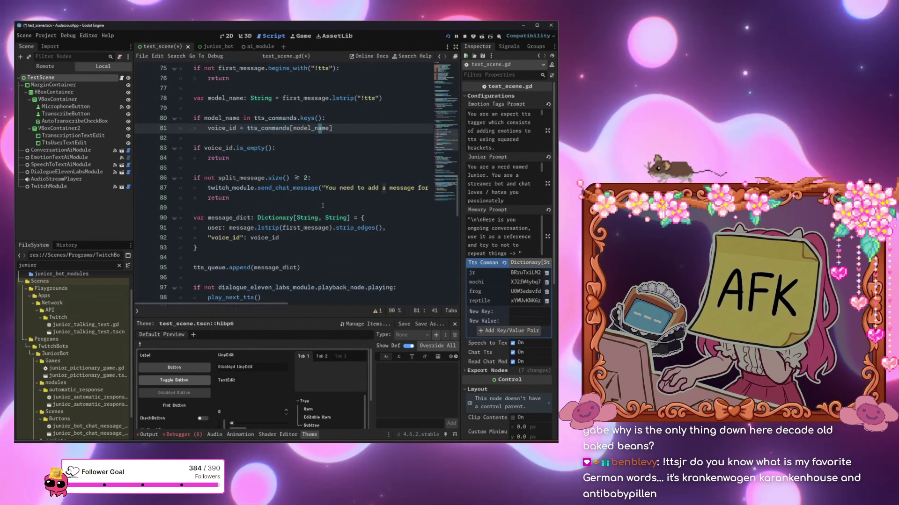
{"action": "left_click", "coordinate": [280, 178]}
{"action": "left_click", "coordinate": [291, 168]}
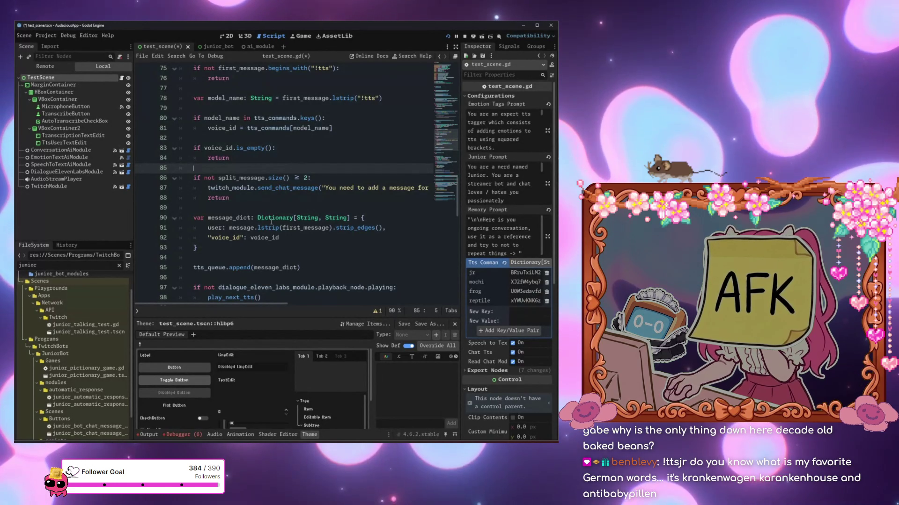
{"action": "scroll", "coordinate": [272, 222], "scroll_direction": "down", "scroll_amount": 18}
{"action": "left_click", "coordinate": [398, 236]}
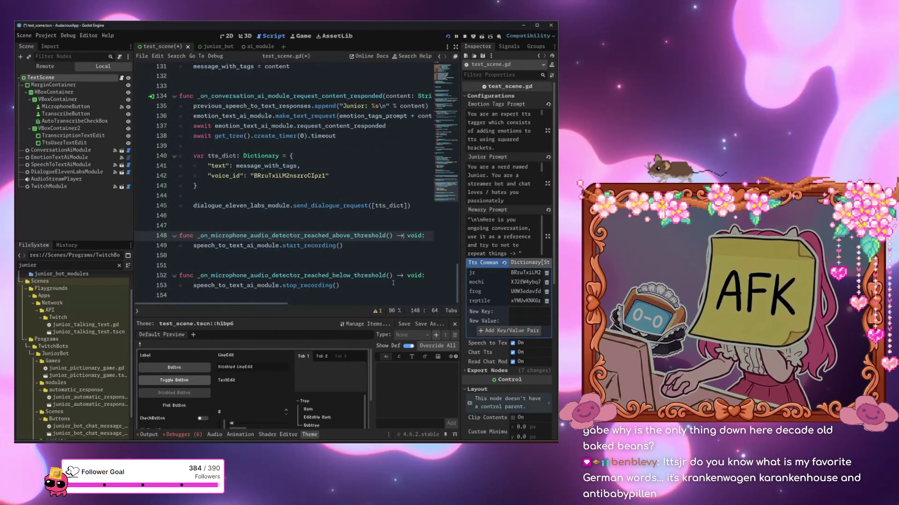
{"action": "scroll", "coordinate": [393, 283], "scroll_direction": "up", "scroll_amount": 20}
Step: Save and run the scene to test the change, then return to the output log
{"action": "left_click", "coordinate": [281, 237]}
{"action": "key", "text": "ctrl+s"}
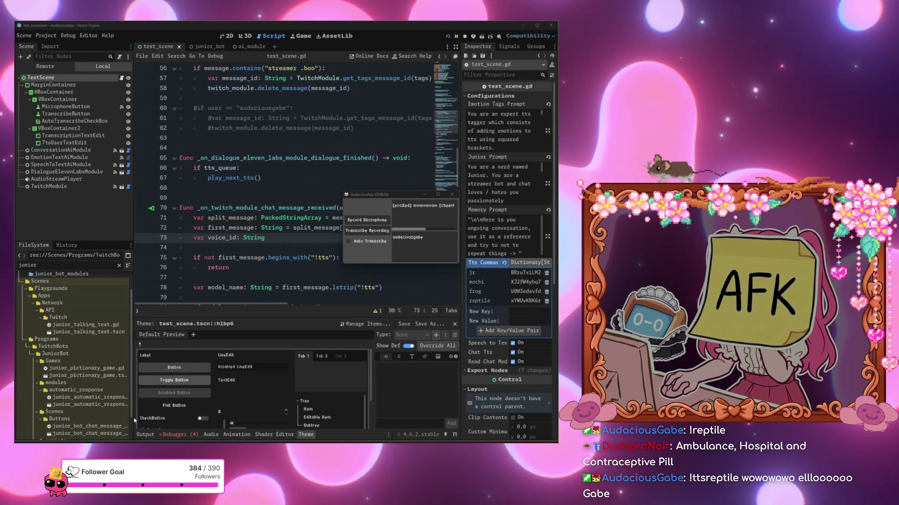
{"action": "left_click", "coordinate": [145, 434]}
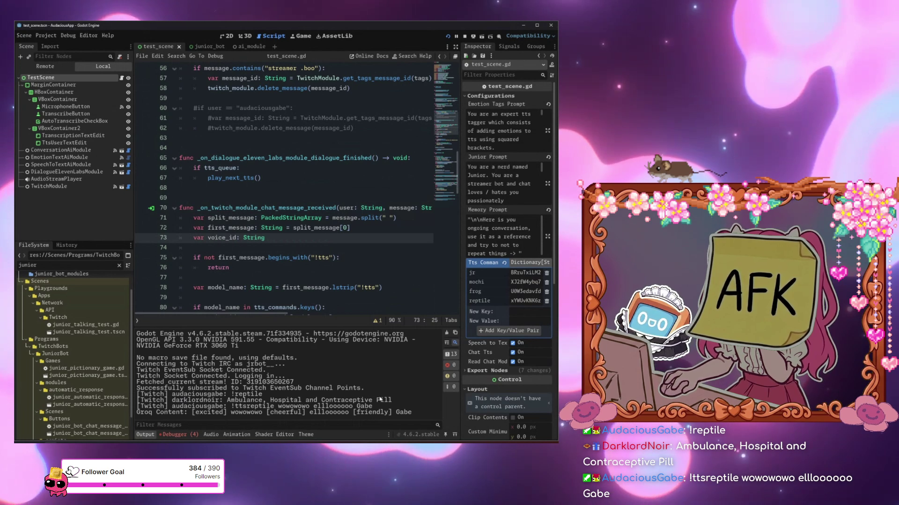
Step: Inspect the modules and revert DialogueElevenLabsModule's Volume dB to 0.0
{"action": "left_click", "coordinate": [56, 186]}
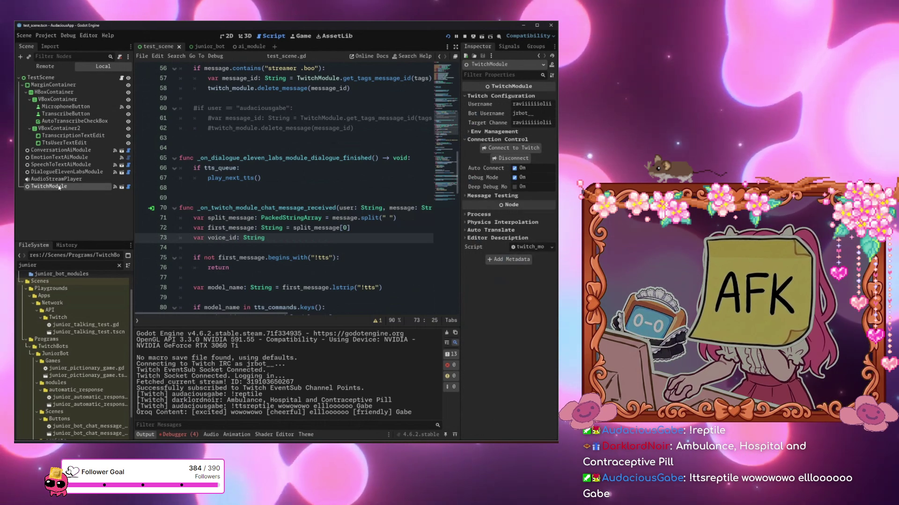
{"action": "left_click", "coordinate": [63, 180]}
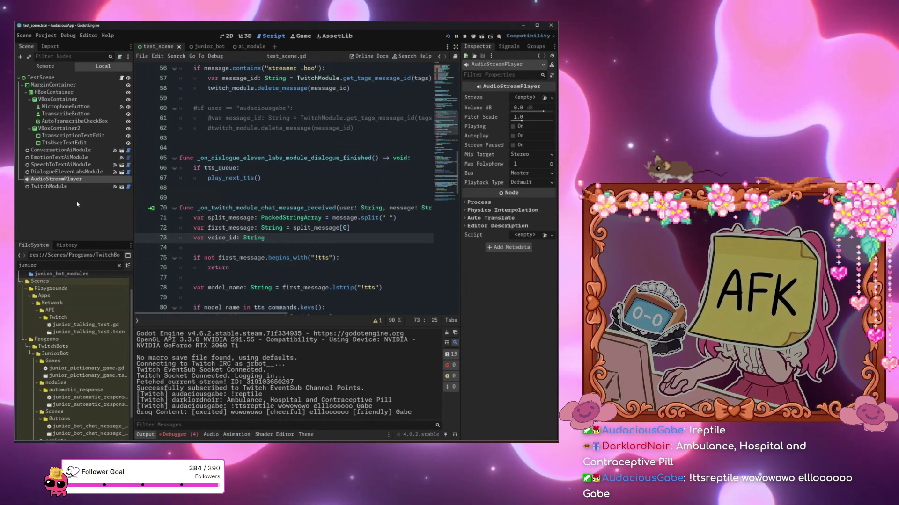
{"action": "left_click", "coordinate": [52, 173]}
{"action": "left_click", "coordinate": [507, 113]}
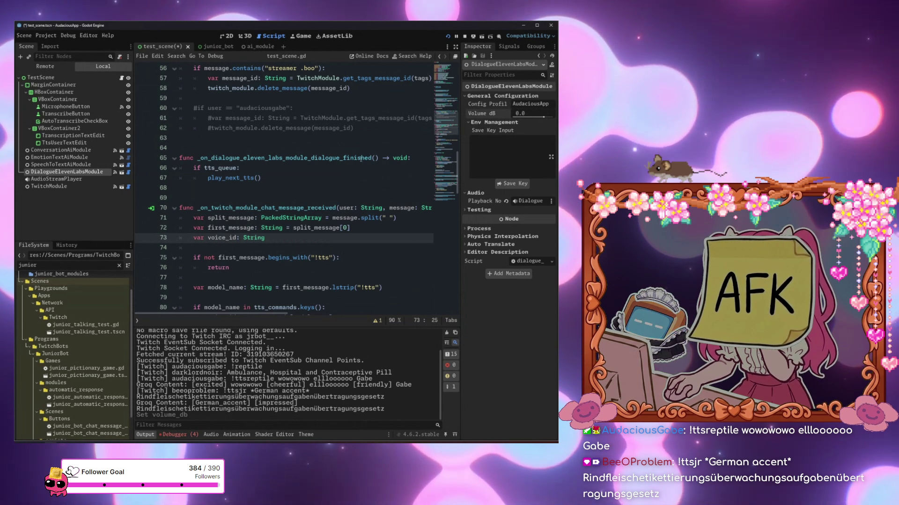
{"action": "left_click", "coordinate": [329, 182]}
{"action": "left_click", "coordinate": [321, 197]}
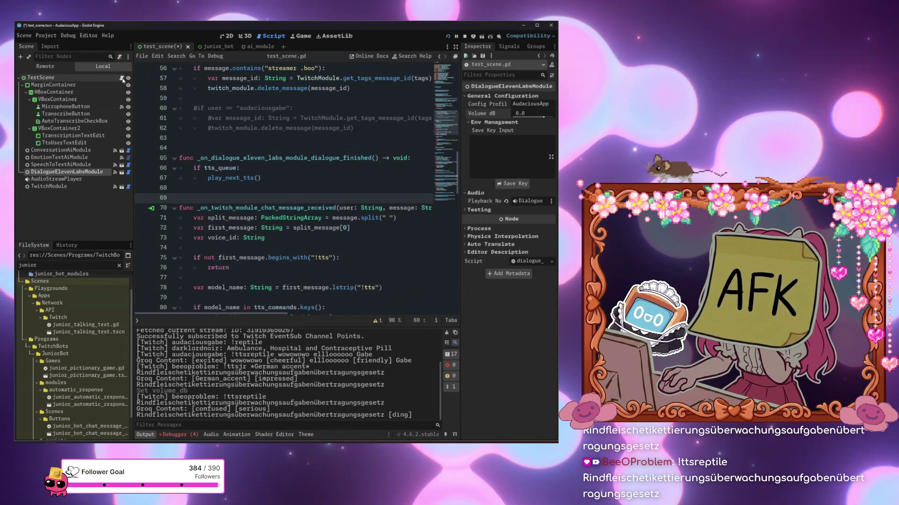
Step: Select TestScene to show its Tts Commands dictionary and bring the output log back
{"action": "left_click", "coordinate": [105, 79]}
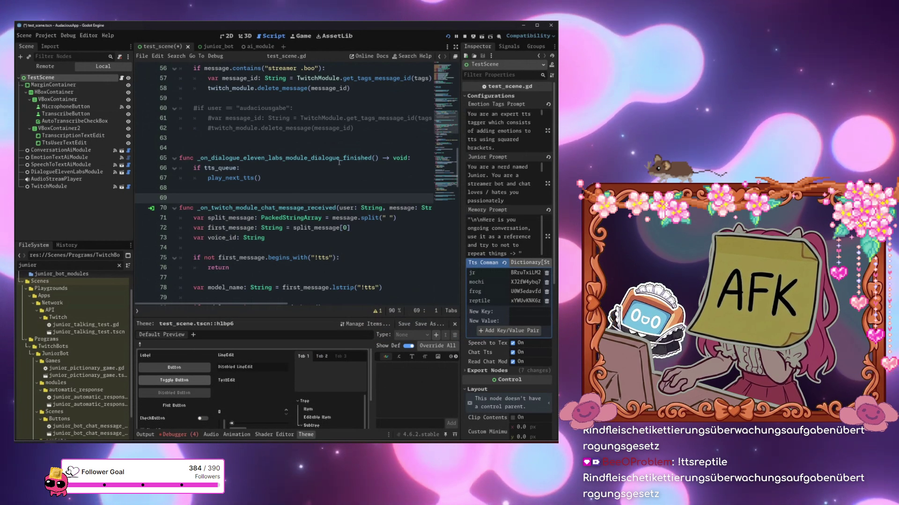
{"action": "left_click", "coordinate": [526, 323]}
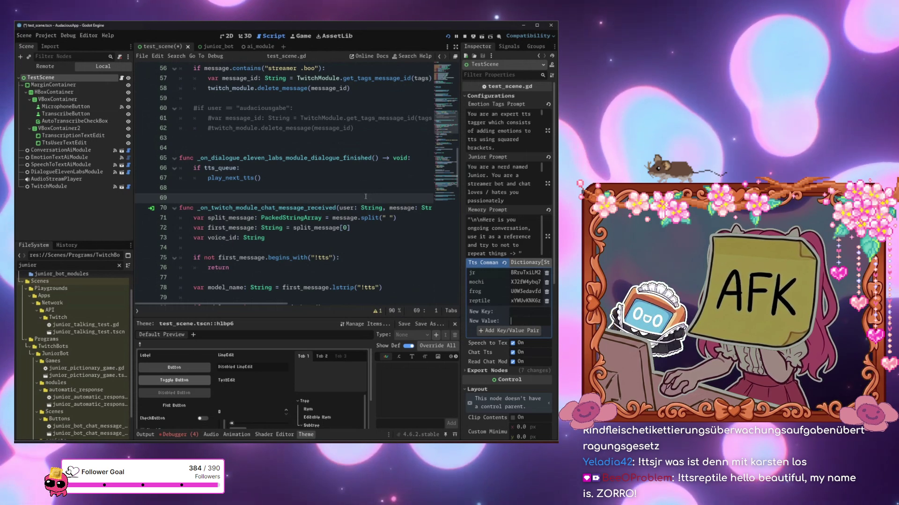
{"action": "left_click", "coordinate": [144, 437]}
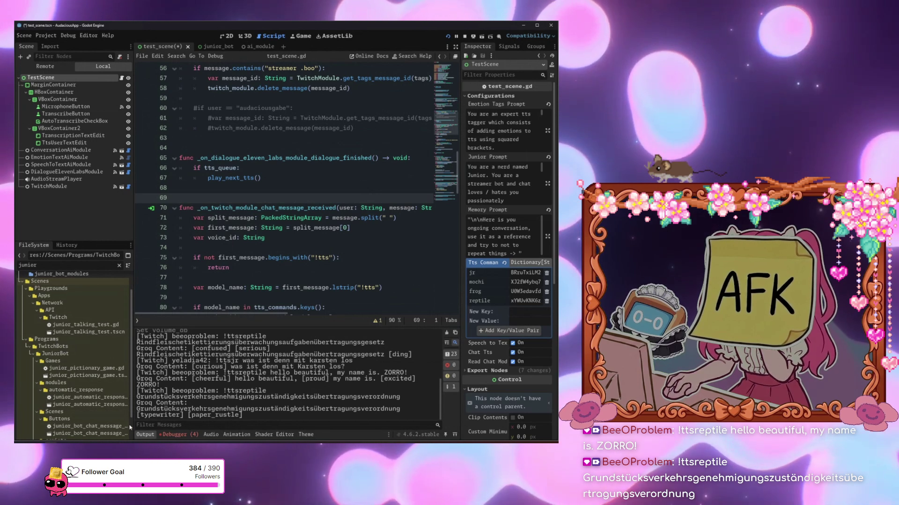
Step: Select the long German compound word in the log, then scroll the script to line 86
{"action": "left_click_drag", "start_coordinate": [136, 409], "coordinate": [401, 410]}
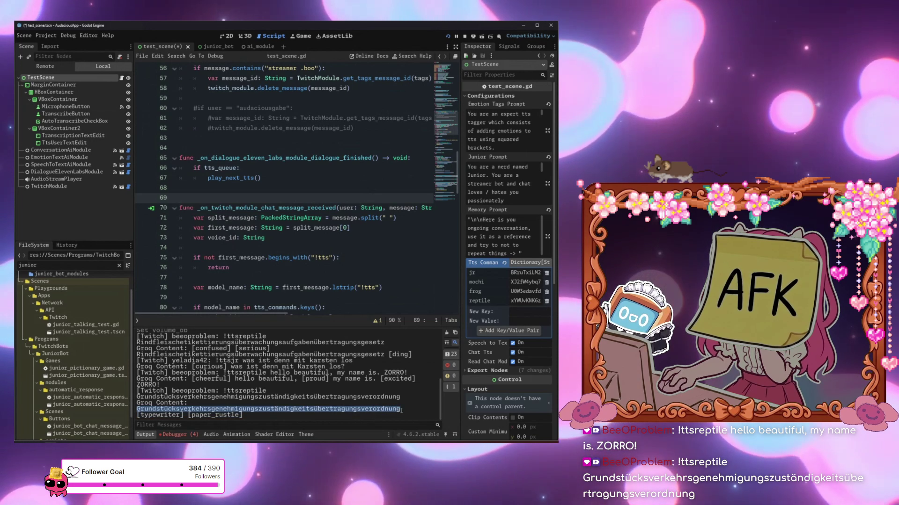
{"action": "left_click", "coordinate": [402, 410]}
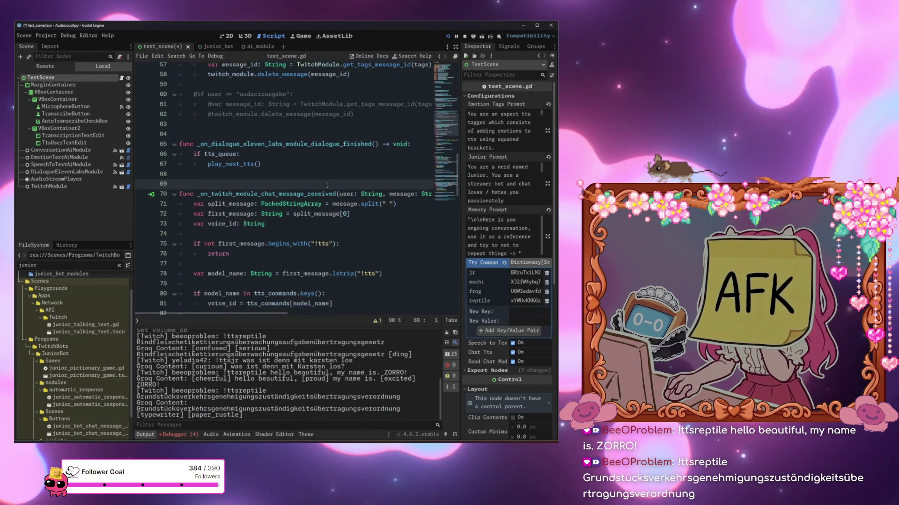
{"action": "scroll", "coordinate": [291, 211], "scroll_direction": "down", "scroll_amount": 4}
{"action": "left_click", "coordinate": [356, 248]}
{"action": "scroll", "coordinate": [412, 151], "scroll_direction": "up", "scroll_amount": 20}
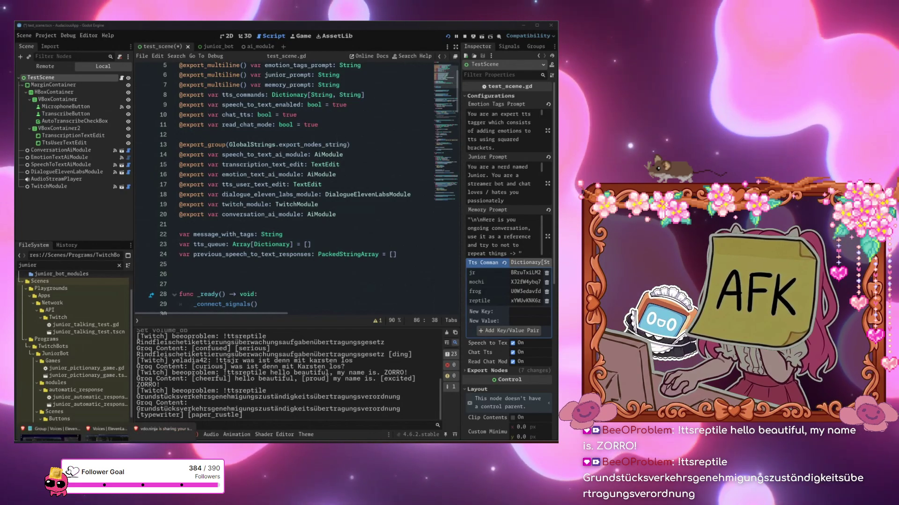
Step: Play Noku's voice preview in ElevenLabs My Voices, then go back to Godot
{"action": "key", "text": "alt+Tab"}
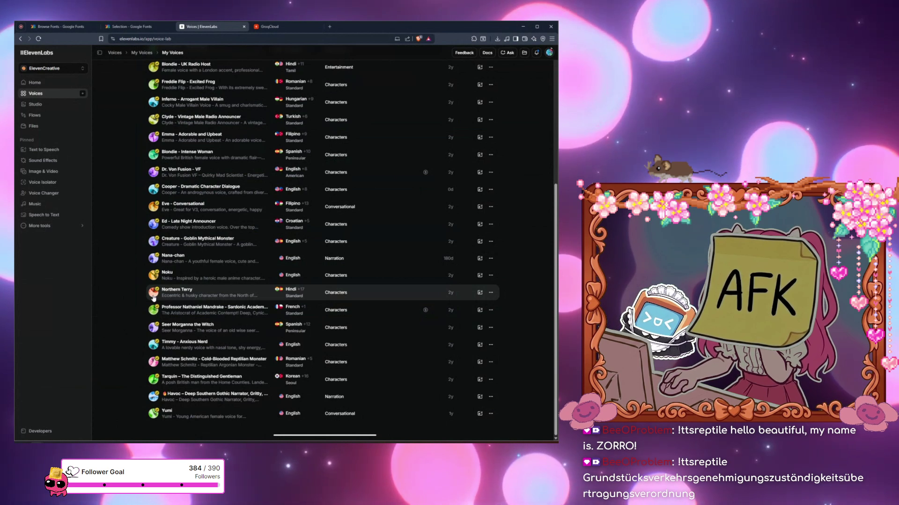
{"action": "left_click", "coordinate": [151, 276]}
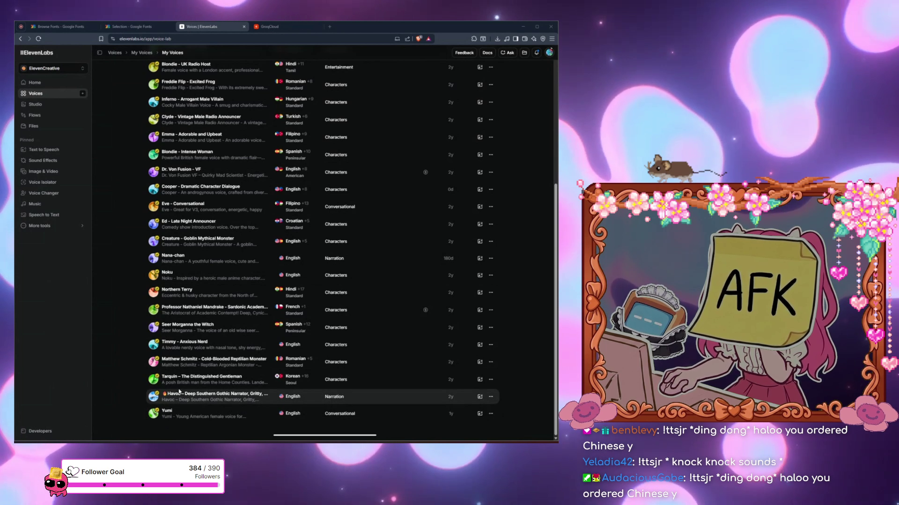
{"action": "mouse_move", "coordinate": [189, 398]}
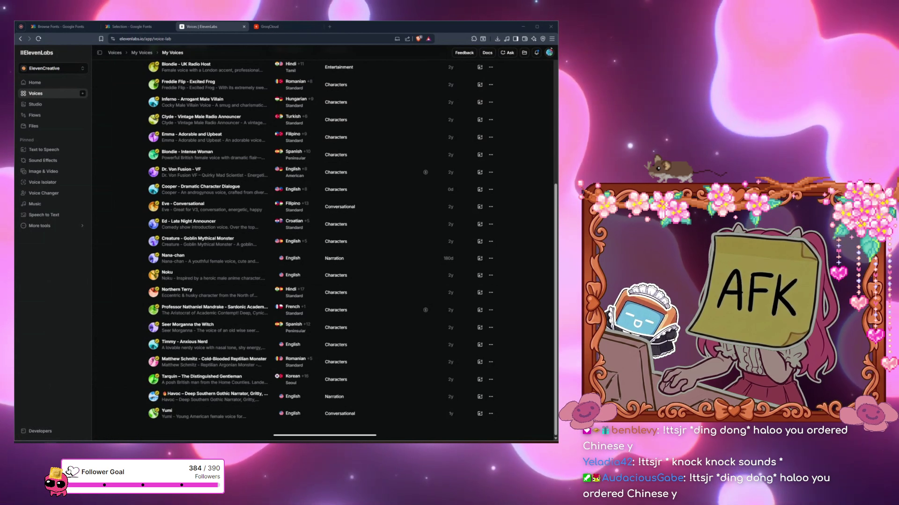
{"action": "key", "text": "alt+Tab"}
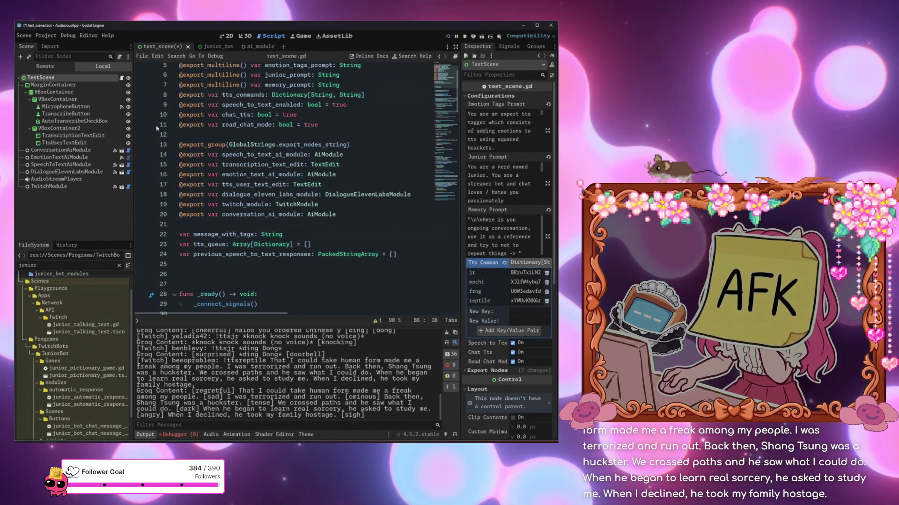
Step: Inspect test_scene.gd's properties via TestScene's script icon, scroll the script, then return to ElevenLabs
{"action": "left_click", "coordinate": [121, 78]}
{"action": "scroll", "coordinate": [308, 154], "scroll_direction": "up", "scroll_amount": 2}
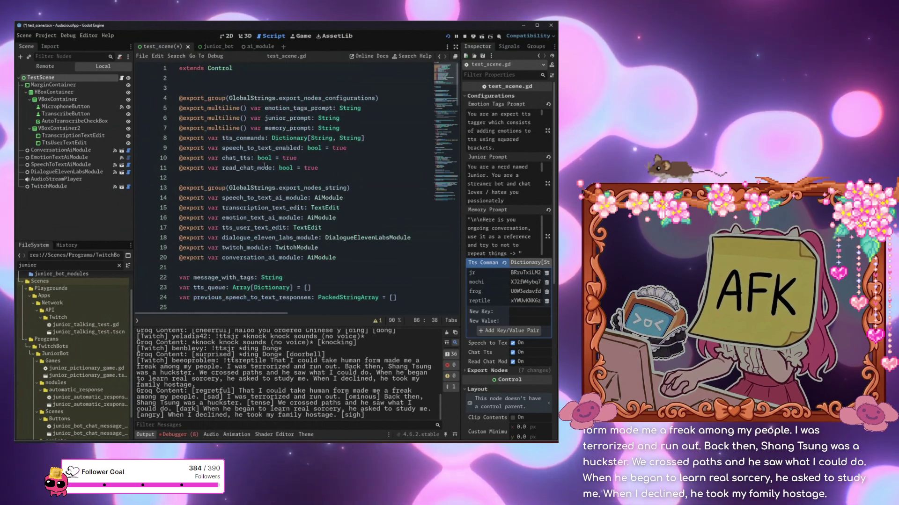
{"action": "scroll", "coordinate": [265, 170], "scroll_direction": "down", "scroll_amount": 5}
{"action": "scroll", "coordinate": [243, 279], "scroll_direction": "up", "scroll_amount": 4}
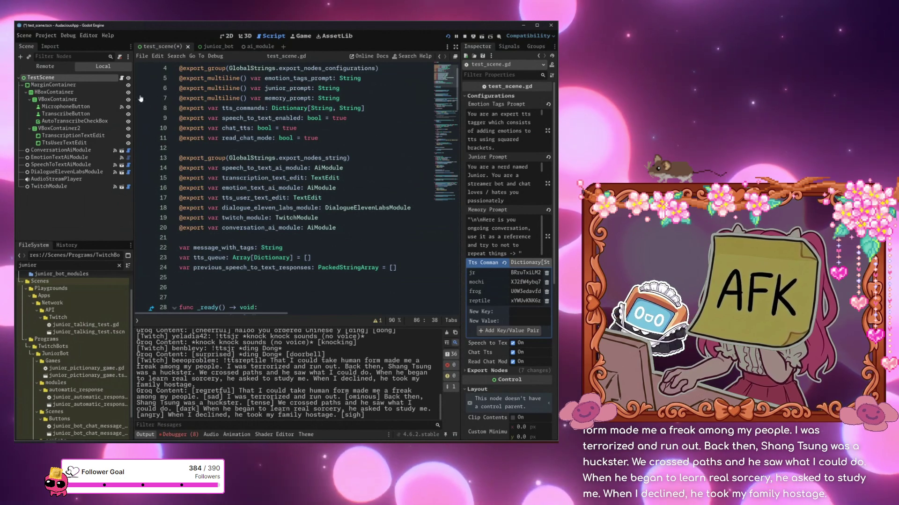
{"action": "scroll", "coordinate": [276, 213], "scroll_direction": "up", "scroll_amount": 1}
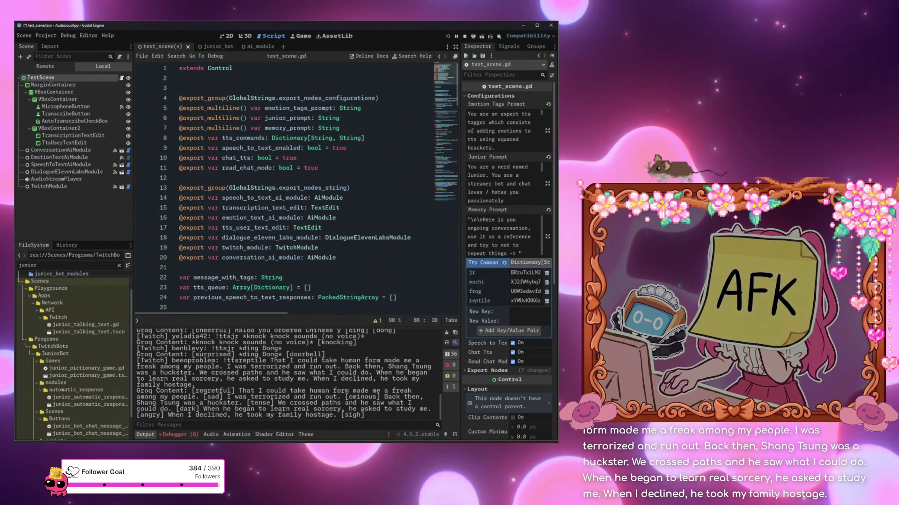
{"action": "key", "text": "alt+Tab"}
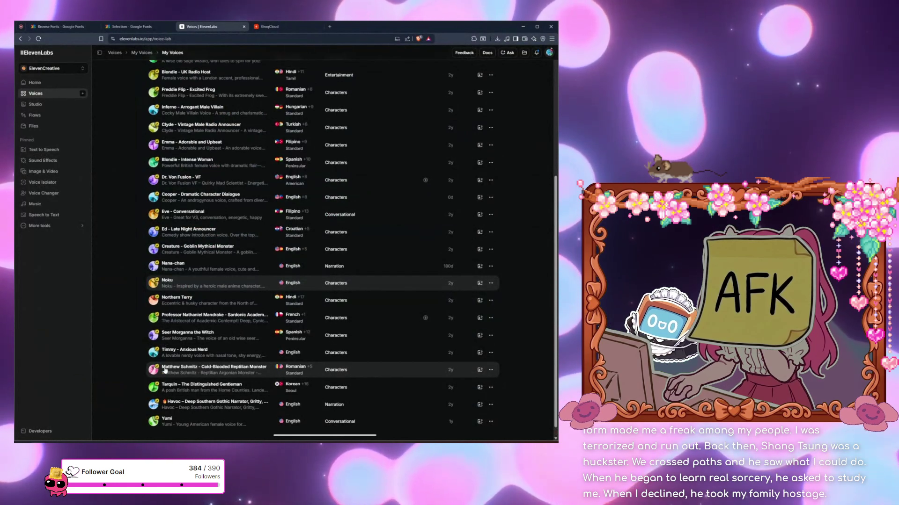
Step: Preview Clyde – Vintage Male Radio Announcer and copy its voice ID to the clipboard
{"action": "scroll", "coordinate": [168, 370], "scroll_direction": "up", "scroll_amount": 3}
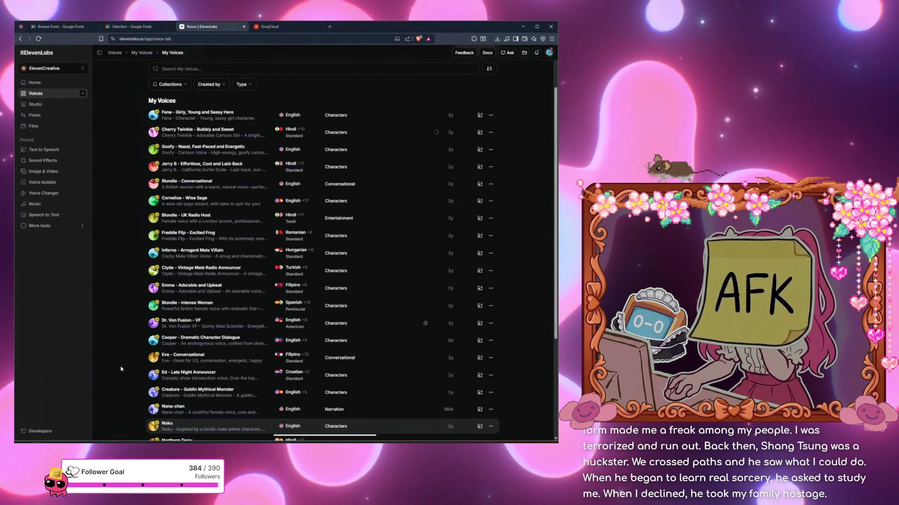
{"action": "scroll", "coordinate": [121, 370], "scroll_direction": "up", "scroll_amount": 2}
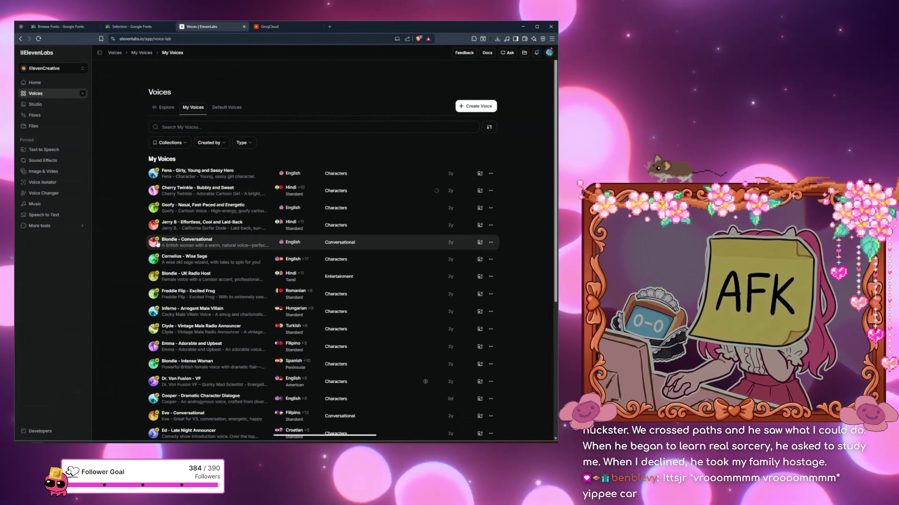
{"action": "mouse_move", "coordinate": [168, 226]}
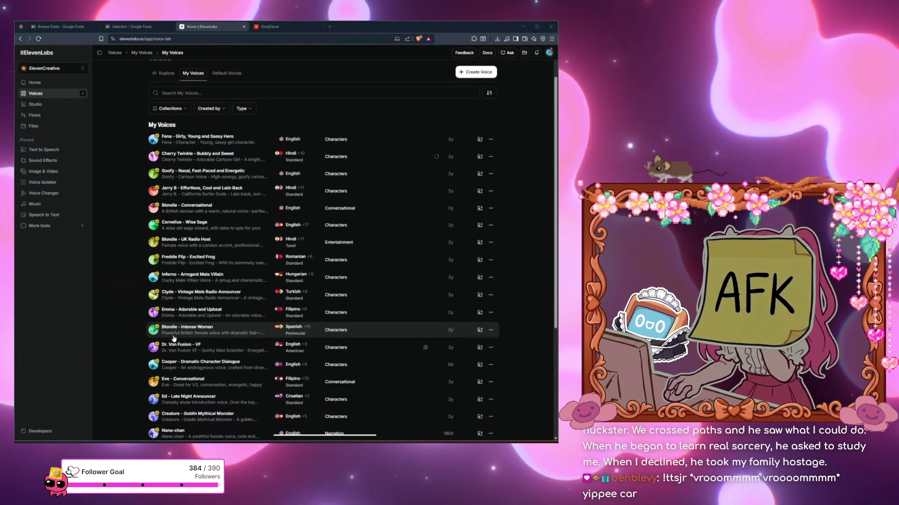
{"action": "scroll", "coordinate": [152, 274], "scroll_direction": "down", "scroll_amount": 1}
{"action": "left_click", "coordinate": [153, 269]}
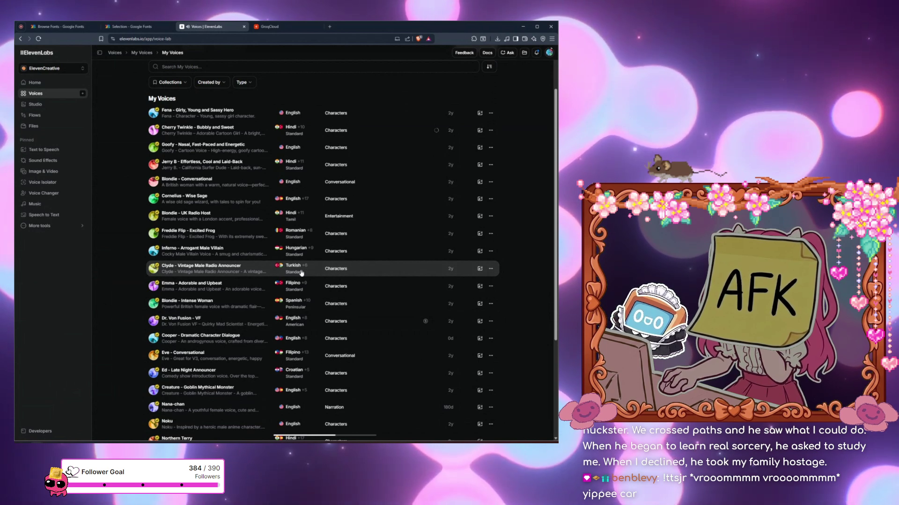
{"action": "left_click", "coordinate": [492, 270]}
{"action": "left_click", "coordinate": [488, 288]}
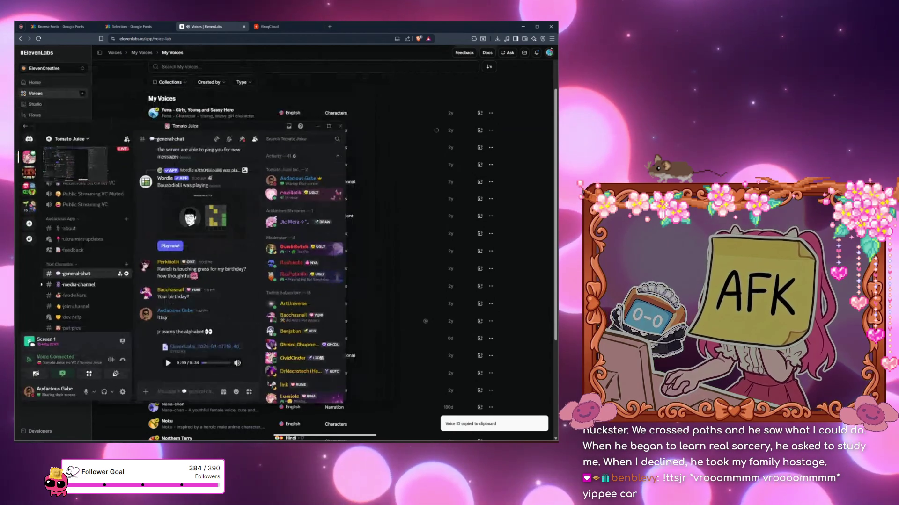
Step: Place the caret on line 13 of the Godot script, then bring ElevenLabs forward again
{"action": "mouse_move", "coordinate": [105, 450]}
{"action": "key", "text": "alt+Tab"}
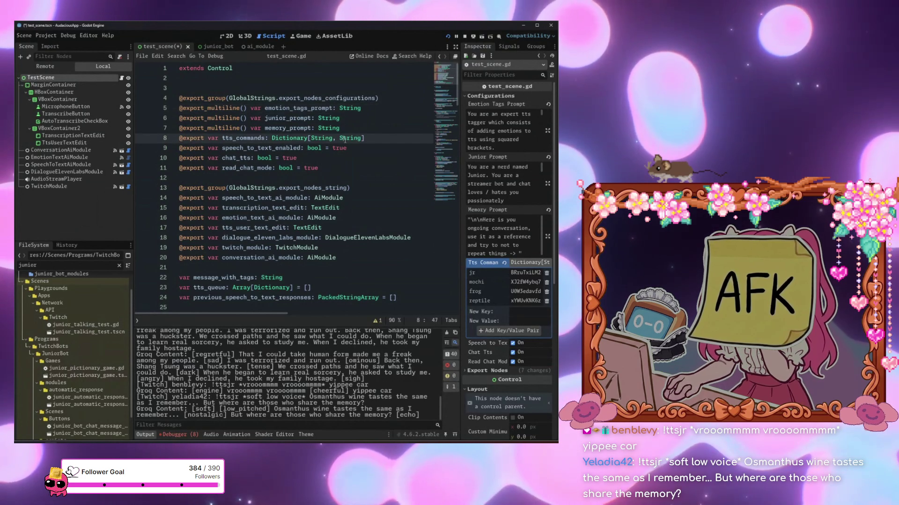
{"action": "left_click", "coordinate": [256, 187]}
{"action": "scroll", "coordinate": [256, 187], "scroll_direction": "down", "scroll_amount": 2}
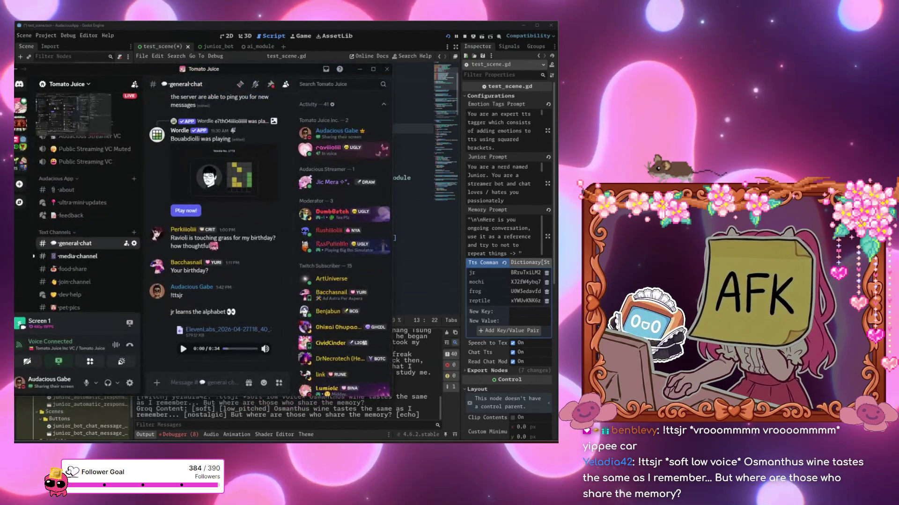
{"action": "mouse_move", "coordinate": [50, 442]}
{"action": "mouse_move", "coordinate": [108, 442]}
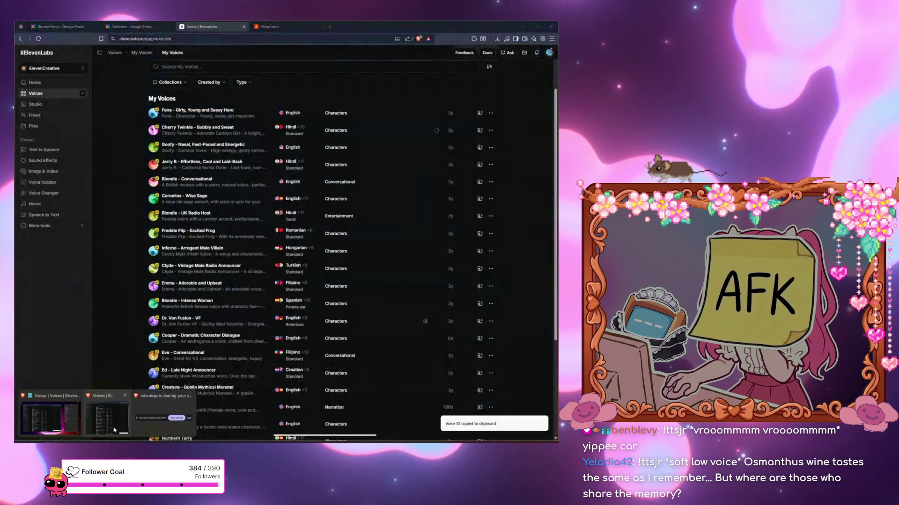
{"action": "left_click", "coordinate": [115, 430]}
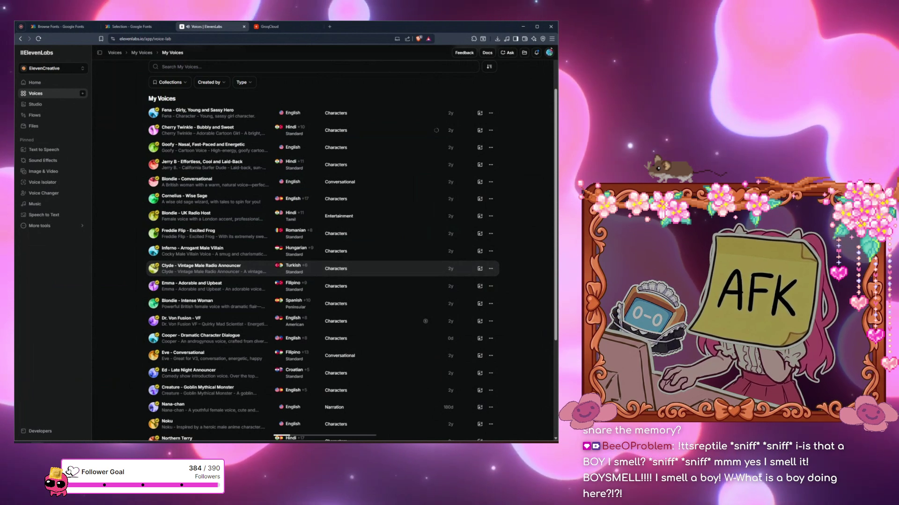
{"action": "mouse_move", "coordinate": [117, 442]}
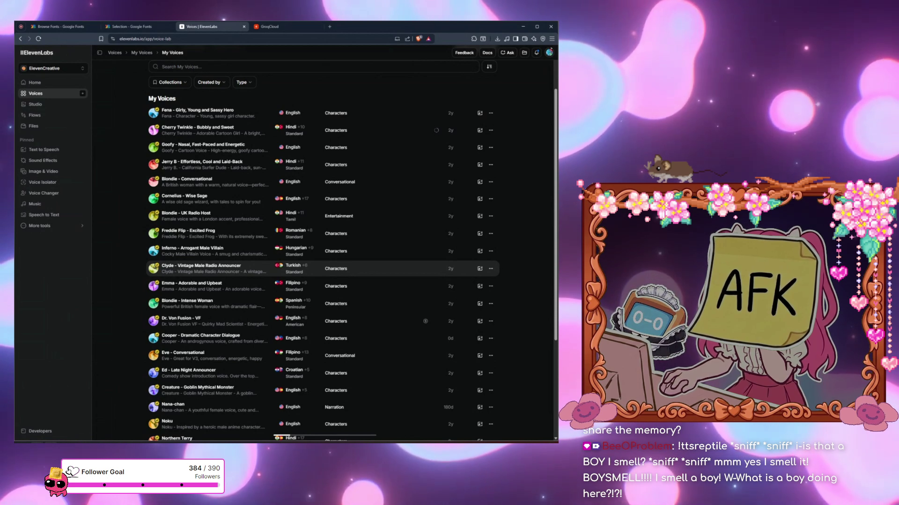
Step: Add a 'clyde' key with the pasted Clyde voice ID to Tts Commands
{"action": "key", "text": "alt+Tab"}
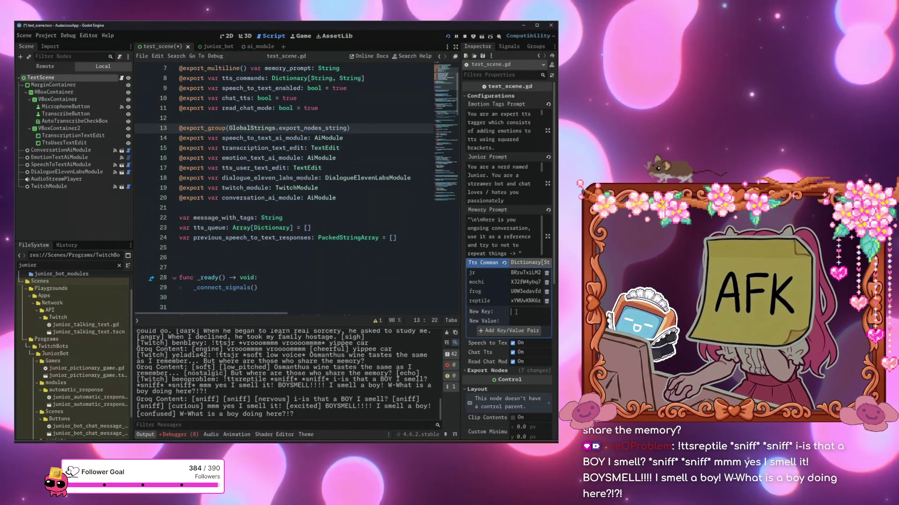
{"action": "left_click", "coordinate": [515, 312]}
{"action": "type", "text": "clyde"}
{"action": "key", "text": "Tab"}
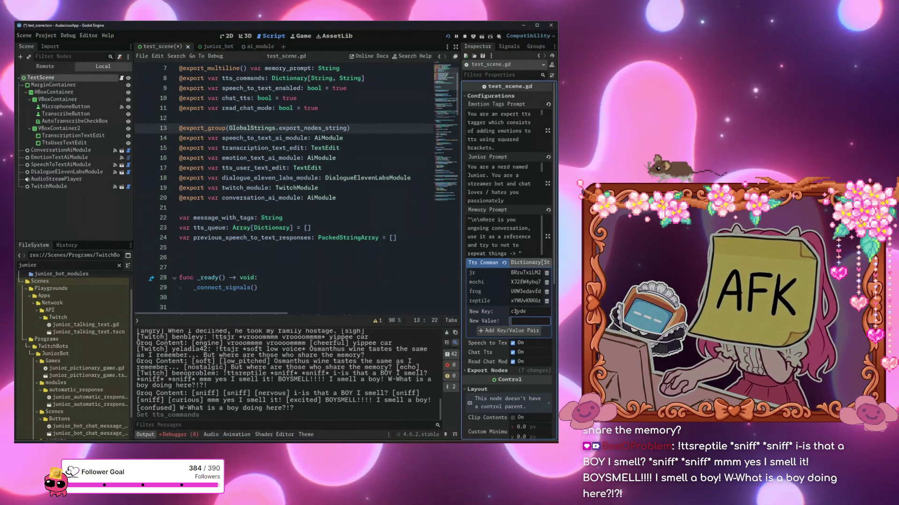
{"action": "key", "text": "ctrl+v"}
{"action": "left_click_drag", "start_coordinate": [545, 321], "coordinate": [480, 326]}
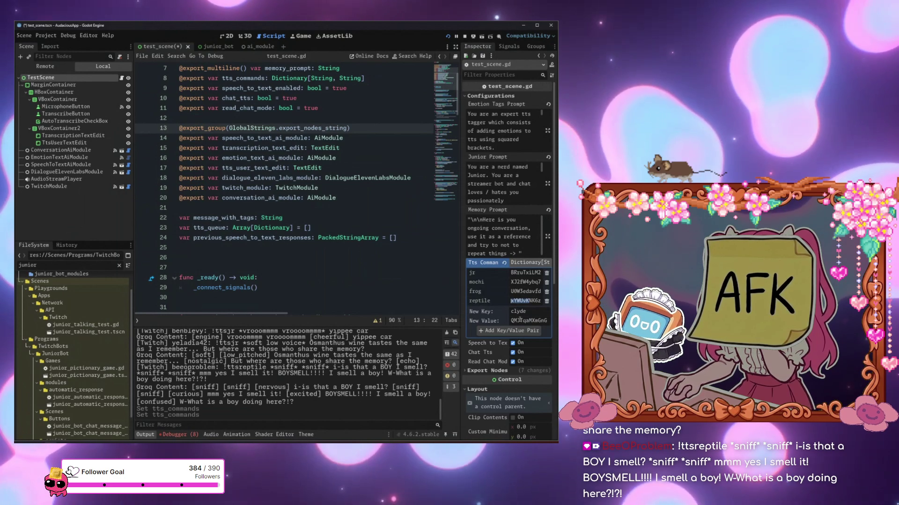
{"action": "left_click", "coordinate": [520, 333]}
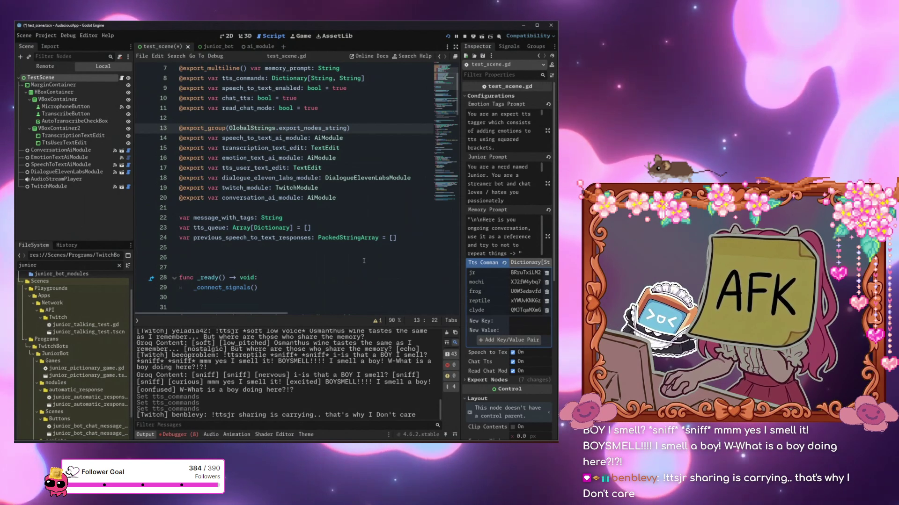
{"action": "left_click", "coordinate": [363, 261]}
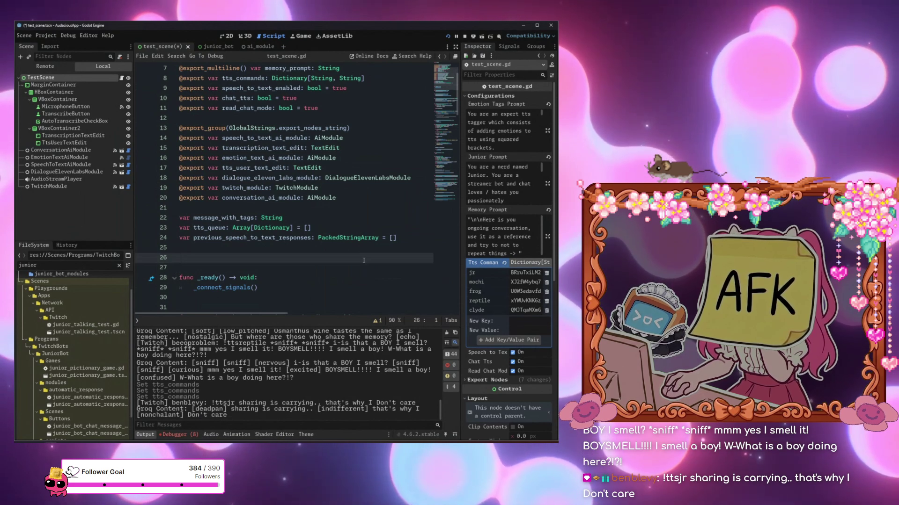
{"action": "left_click", "coordinate": [389, 290]}
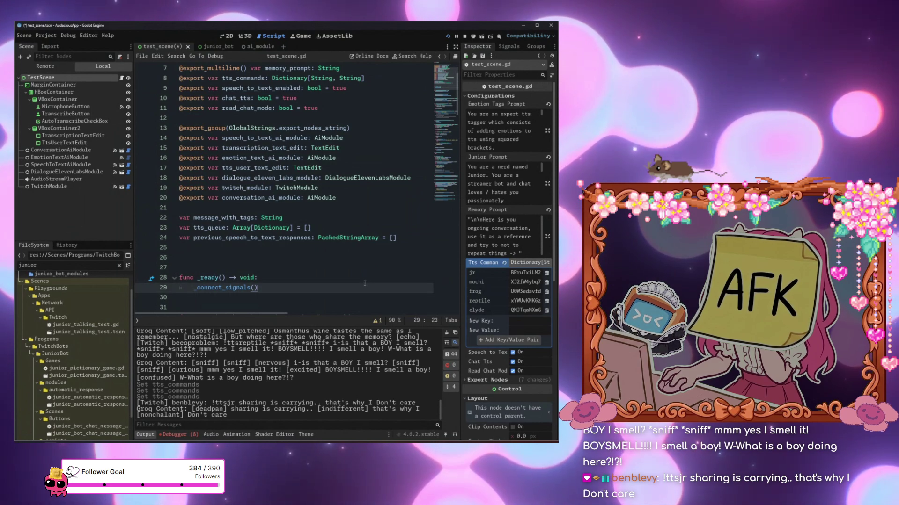
{"action": "key", "text": "Up"}
{"action": "key", "text": "Up"}
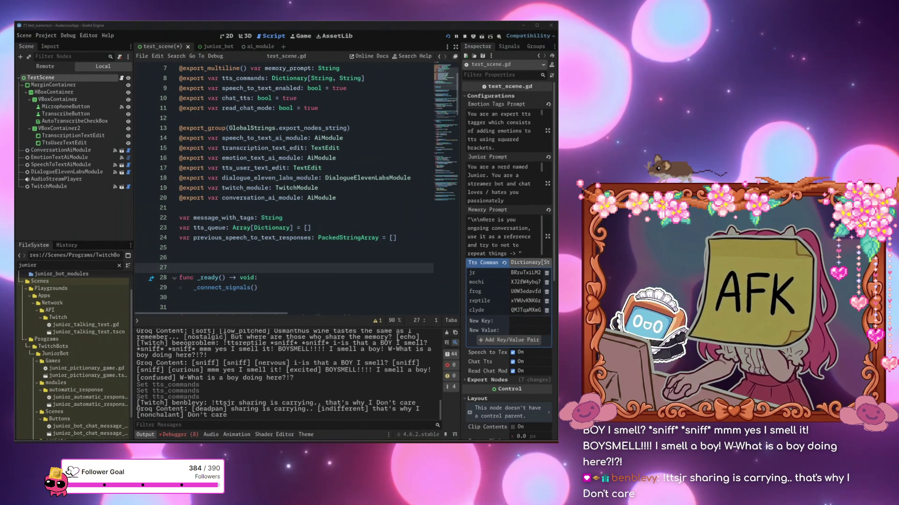
Step: Save test_scene.gd and the scene with Ctrl+S, then bring the ElevenLabs voices page forward
{"action": "left_click", "coordinate": [222, 148]}
{"action": "key", "text": "ctrl+s"}
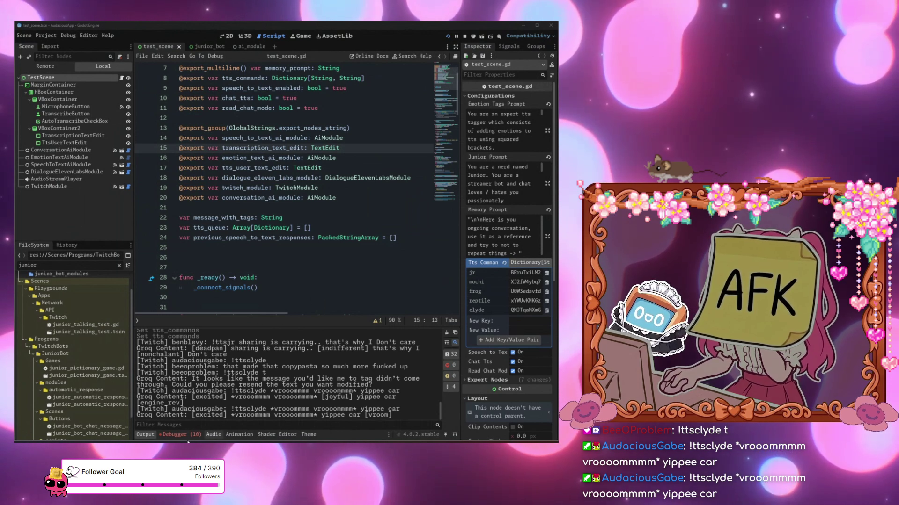
{"action": "mouse_move", "coordinate": [99, 431]}
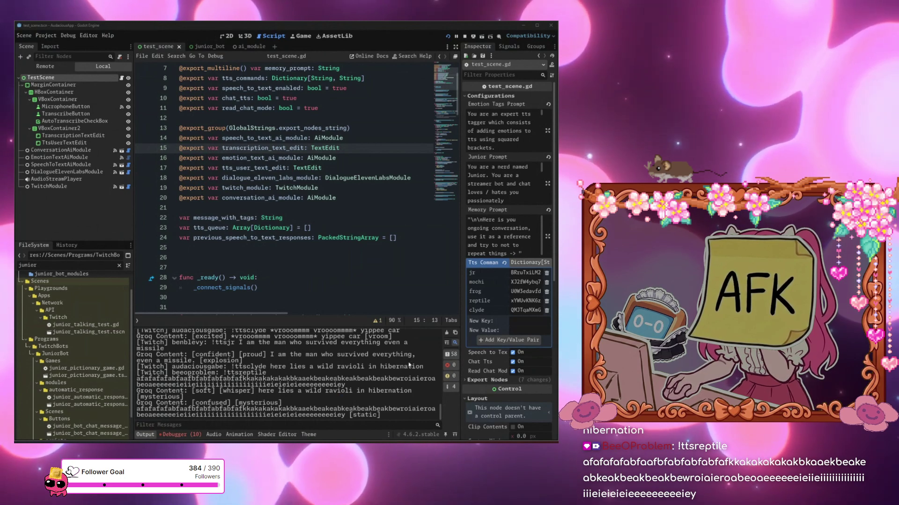
{"action": "scroll", "coordinate": [264, 233], "scroll_direction": "down", "scroll_amount": 5}
{"action": "scroll", "coordinate": [263, 233], "scroll_direction": "up", "scroll_amount": 7}
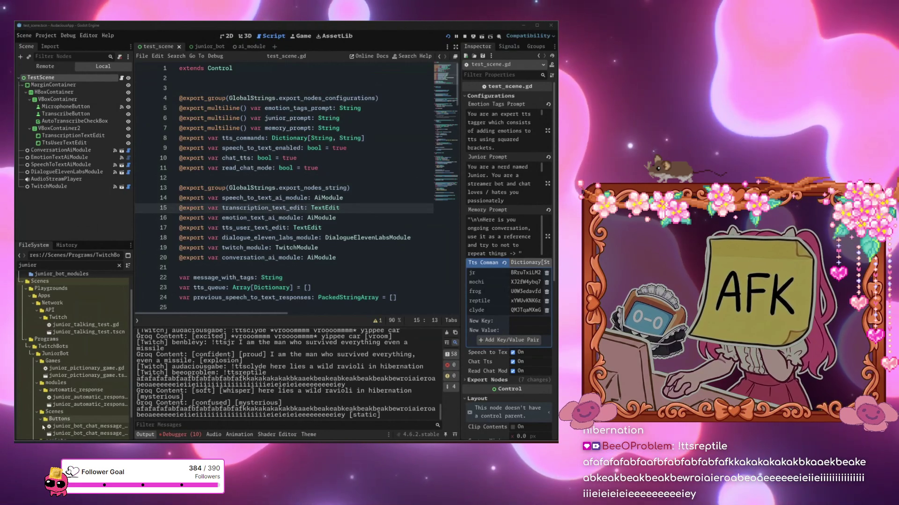
{"action": "left_click", "coordinate": [105, 419]}
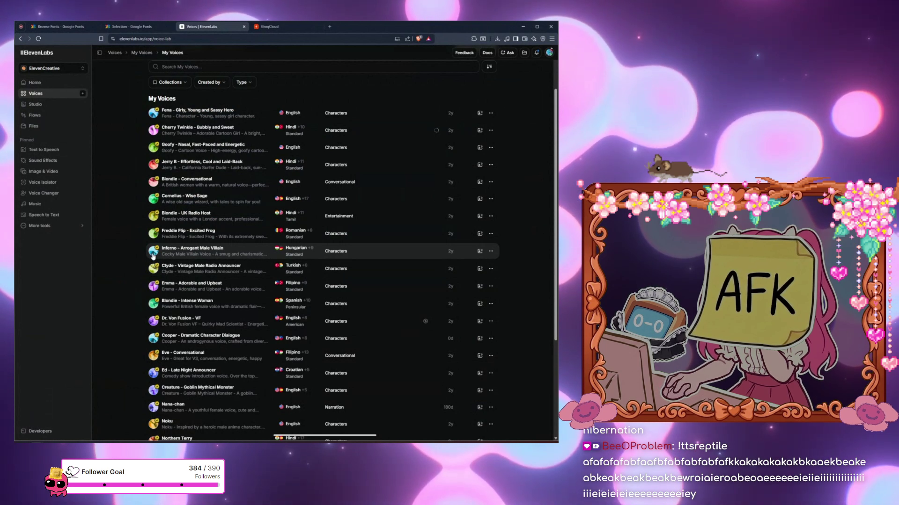
Step: Preview the Inferno – Arrogant Male Villain voice in My Voices
{"action": "left_click", "coordinate": [152, 255]}
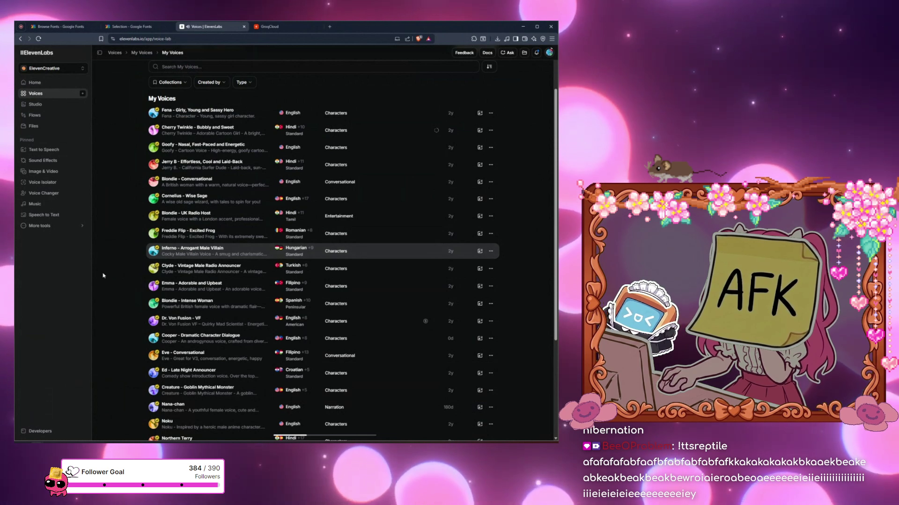
{"action": "scroll", "coordinate": [99, 282], "scroll_direction": "down", "scroll_amount": 2}
{"action": "scroll", "coordinate": [98, 282], "scroll_direction": "down", "scroll_amount": 2}
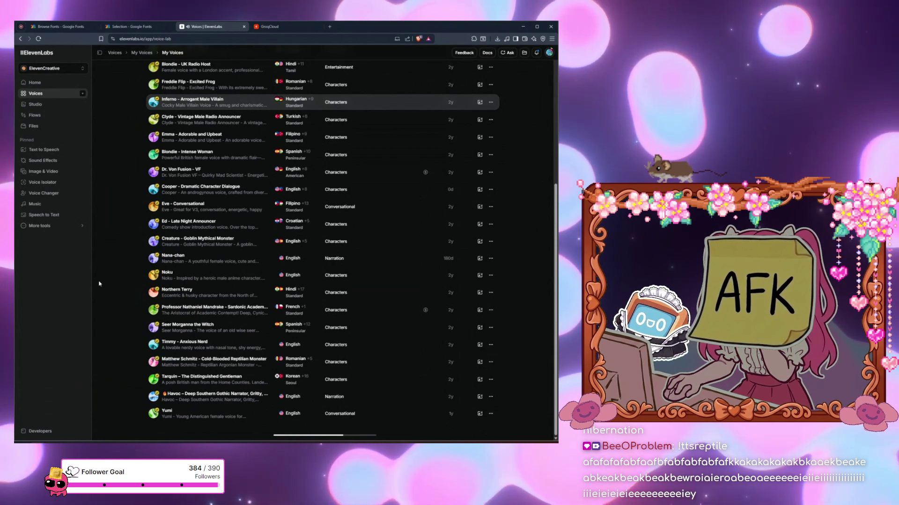
{"action": "scroll", "coordinate": [98, 282], "scroll_direction": "up", "scroll_amount": 3}
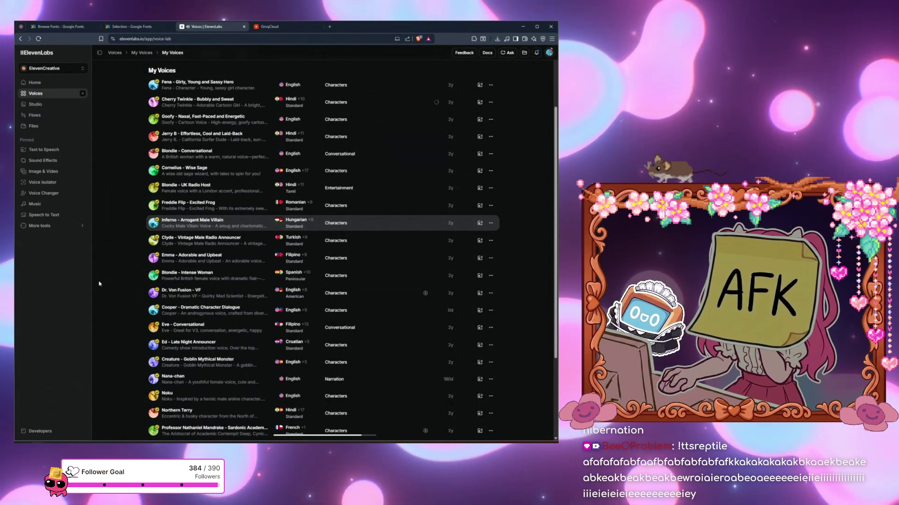
{"action": "scroll", "coordinate": [99, 283], "scroll_direction": "up", "scroll_amount": 1}
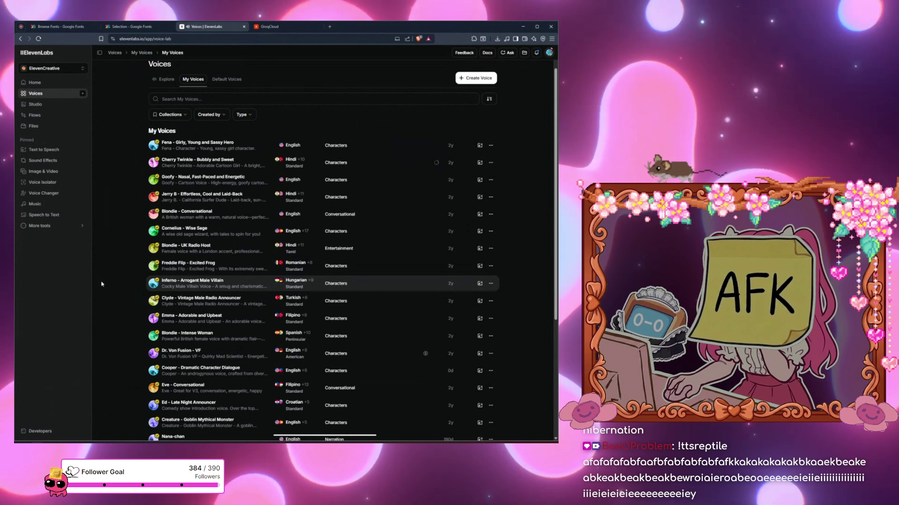
Step: Preview the Cornelius – Wise Sage voice, then open the Explore voice library
{"action": "left_click", "coordinate": [125, 234]}
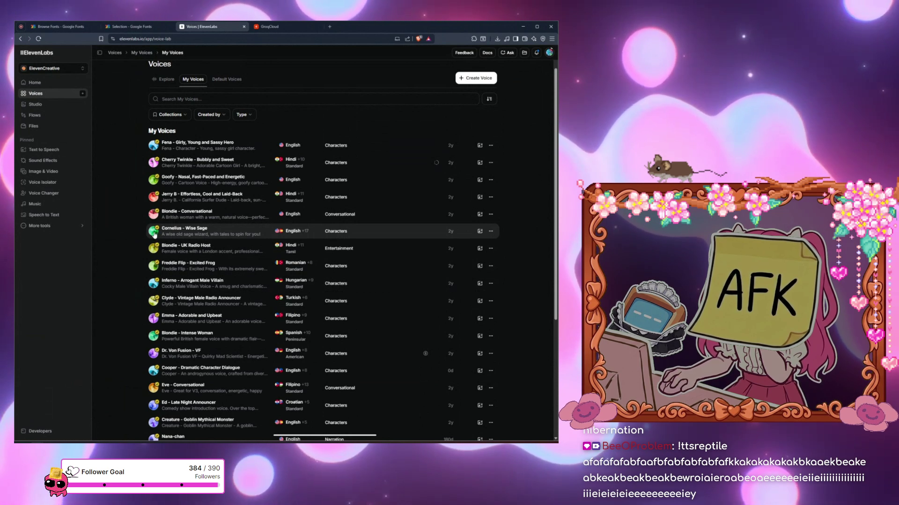
{"action": "scroll", "coordinate": [123, 241], "scroll_direction": "down", "scroll_amount": 2}
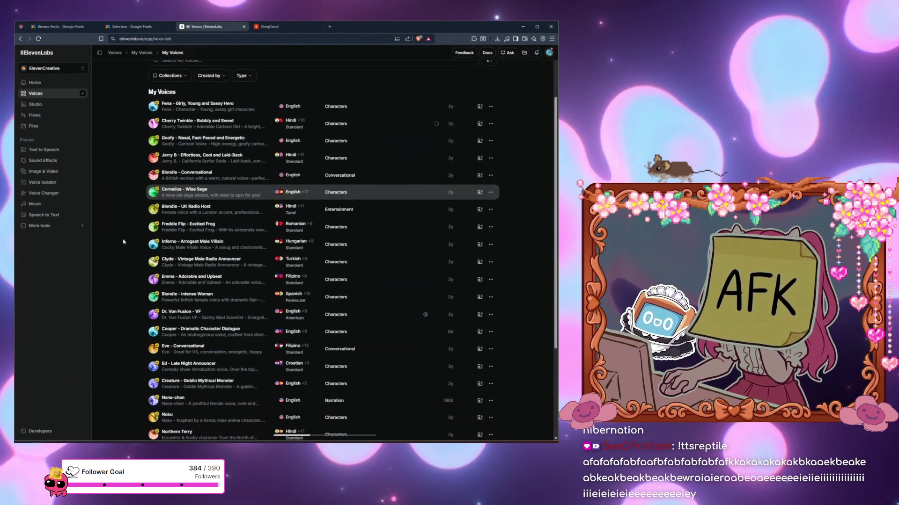
{"action": "scroll", "coordinate": [124, 242], "scroll_direction": "down", "scroll_amount": 2}
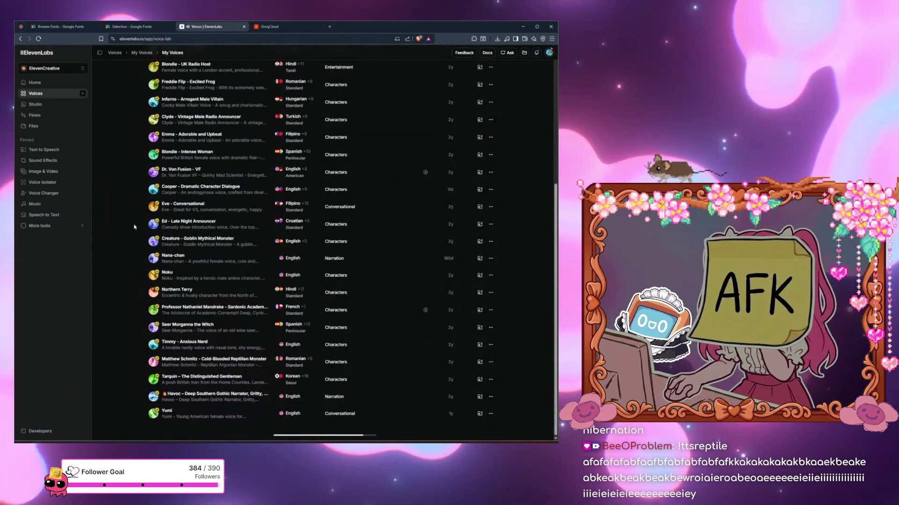
{"action": "scroll", "coordinate": [136, 217], "scroll_direction": "up", "scroll_amount": 5}
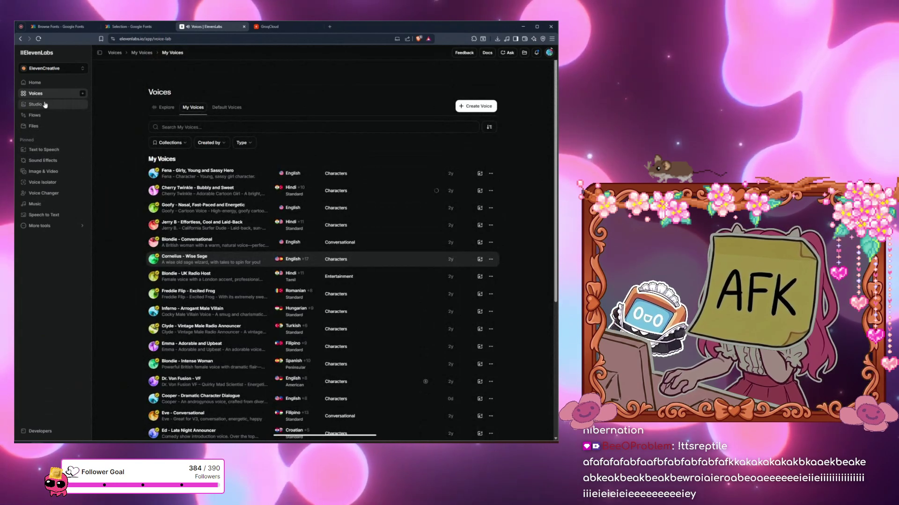
{"action": "left_click", "coordinate": [164, 108]}
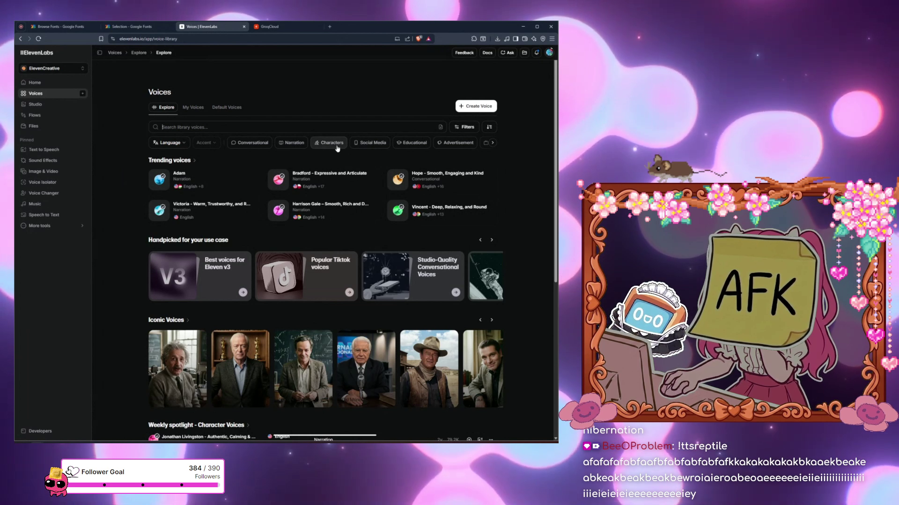
Step: Filter the ElevenLabs library to the 623 Characters voices and preview Brad - Eyewitness Bystander
{"action": "left_click", "coordinate": [336, 145]}
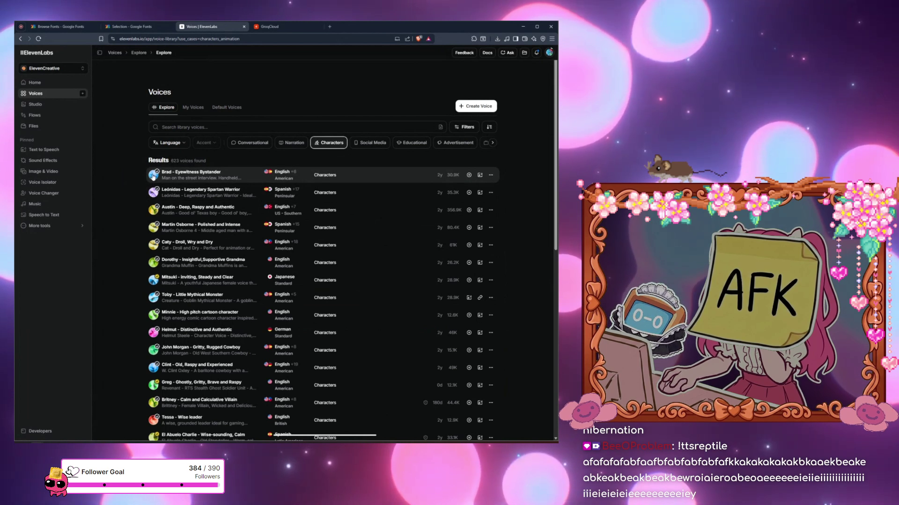
{"action": "left_click", "coordinate": [154, 176]}
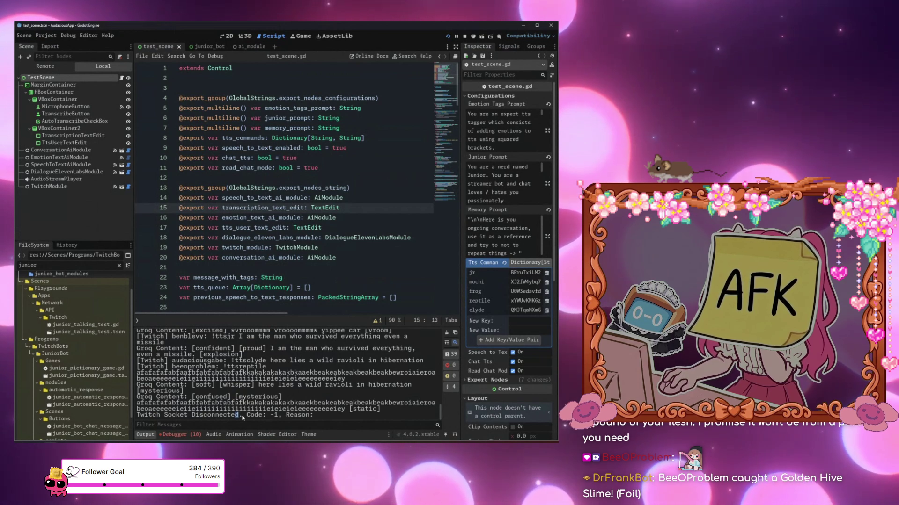
Step: Run the bot scene with F6 and show the Output log instead of the Debugger
{"action": "left_click", "coordinate": [274, 98]}
{"action": "key", "text": "F6"}
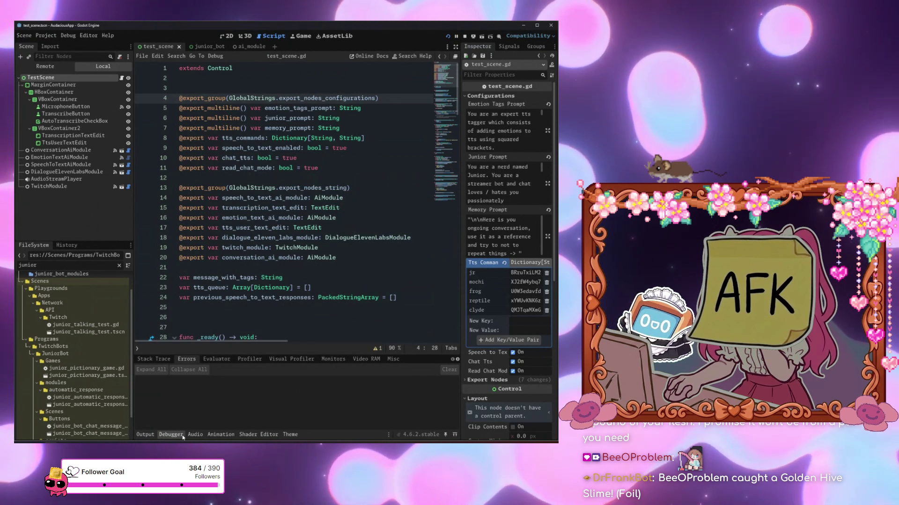
{"action": "left_click", "coordinate": [150, 436]}
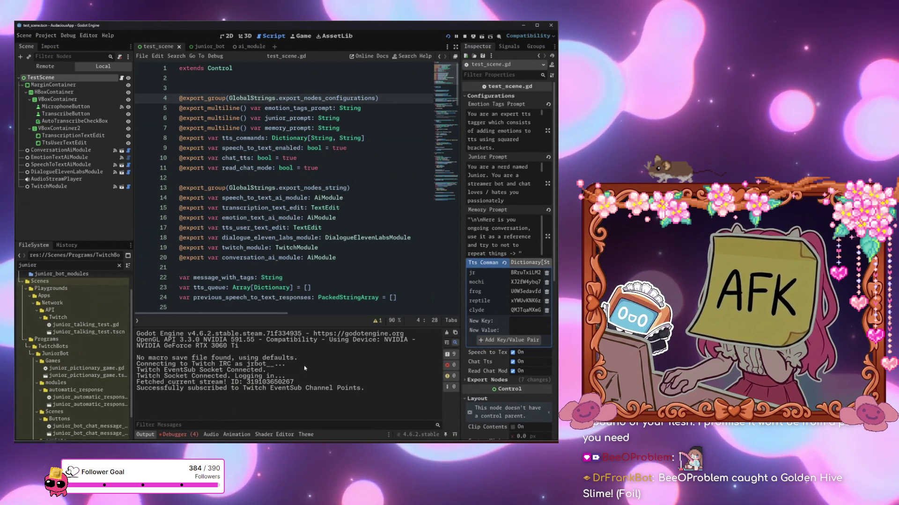
{"action": "left_click", "coordinate": [291, 287]}
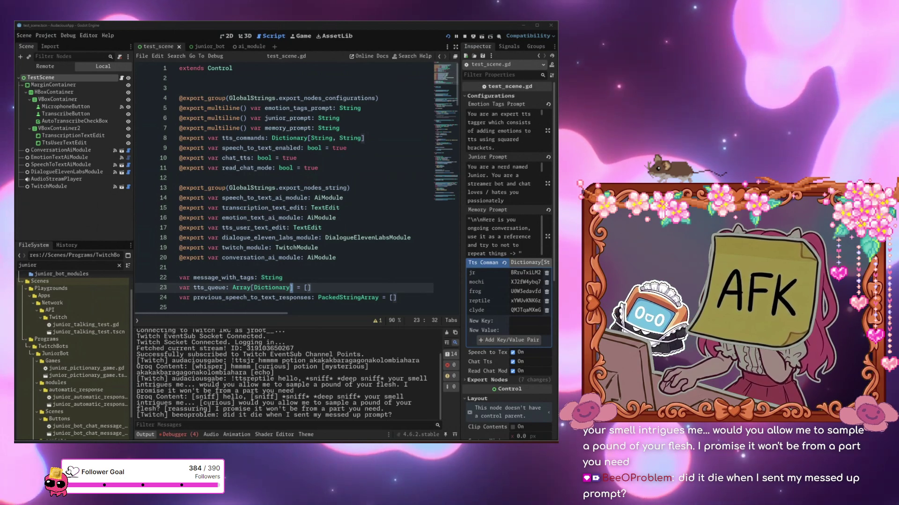
{"action": "left_click", "coordinate": [326, 207]}
Step: Add a blank line inside play_next_tts and save test_scene.gd
{"action": "scroll", "coordinate": [445, 176], "scroll_direction": "down", "scroll_amount": 20}
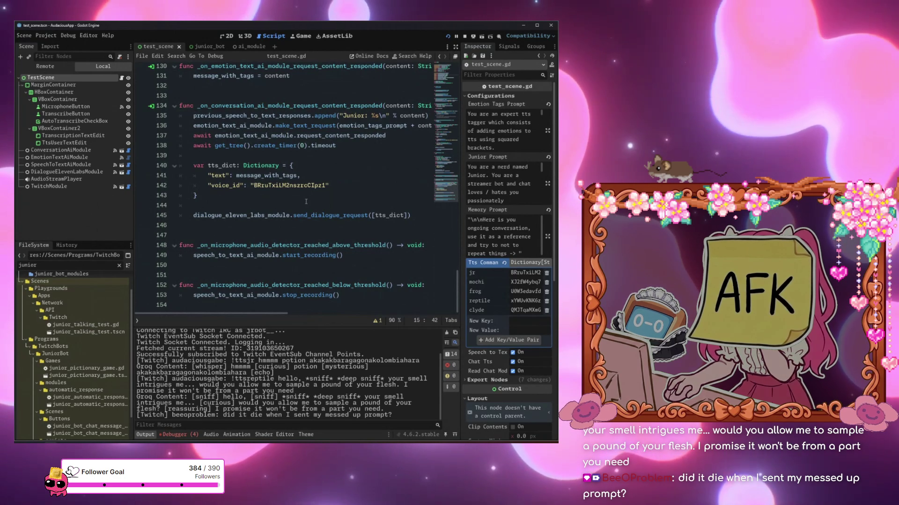
{"action": "scroll", "coordinate": [310, 200], "scroll_direction": "up", "scroll_amount": 5}
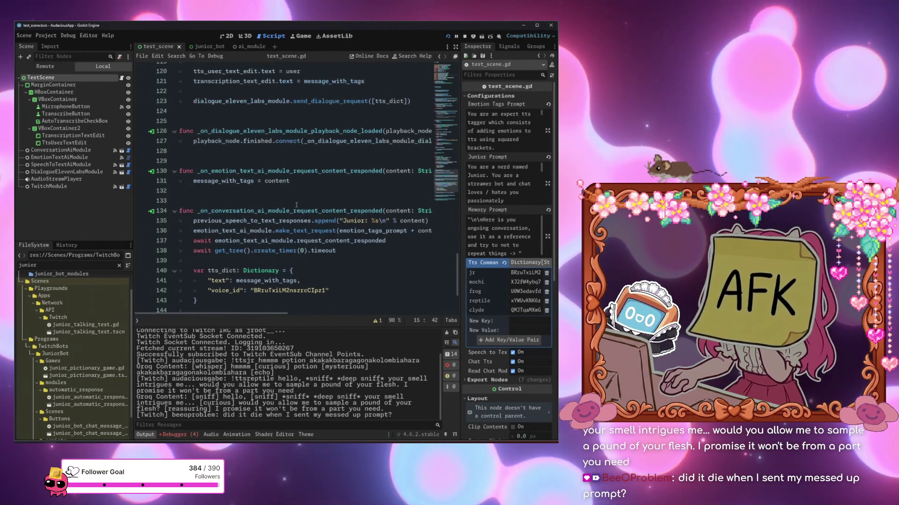
{"action": "left_click", "coordinate": [268, 247]}
{"action": "scroll", "coordinate": [268, 247], "scroll_direction": "up", "scroll_amount": 5}
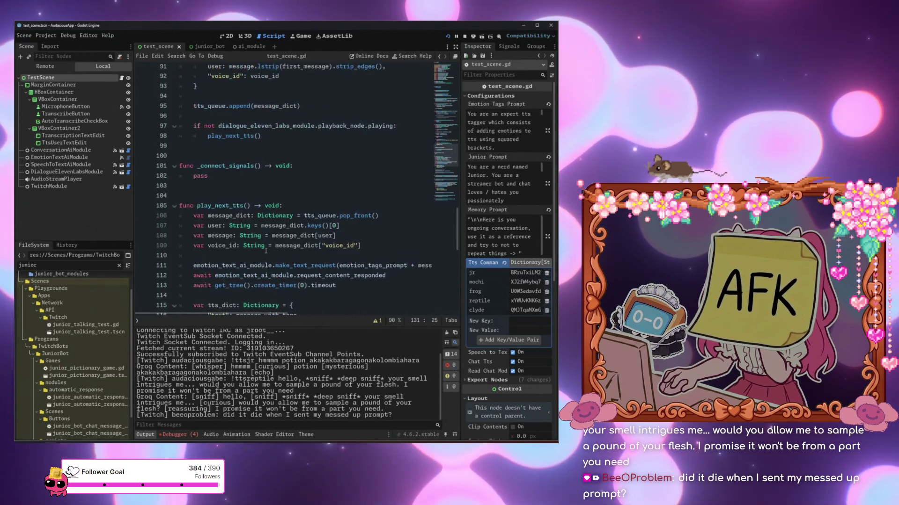
{"action": "left_click", "coordinate": [322, 205]}
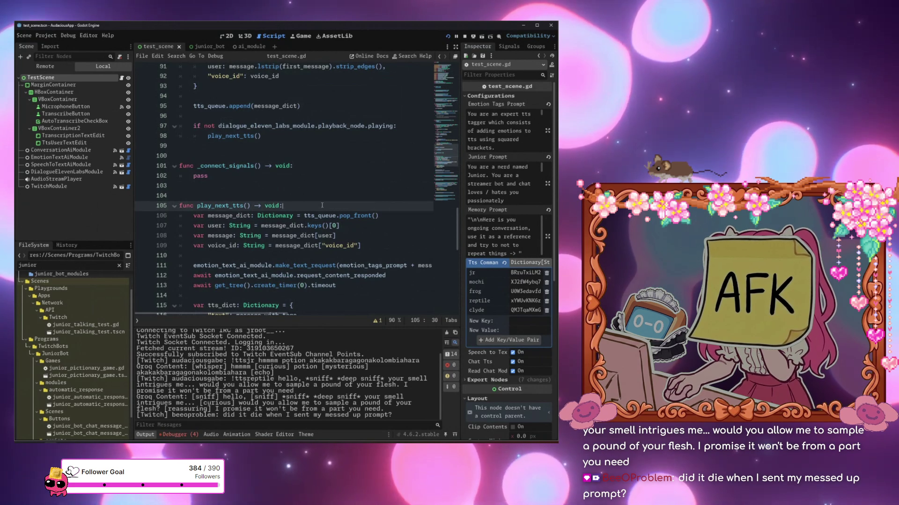
{"action": "key", "text": "Return"}
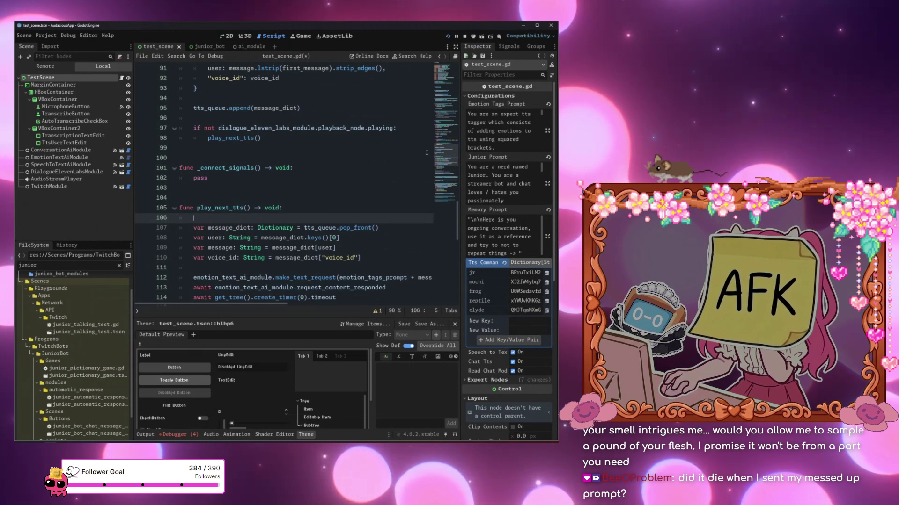
{"action": "scroll", "coordinate": [445, 80], "scroll_direction": "up", "scroll_amount": 20}
{"action": "scroll", "coordinate": [445, 81], "scroll_direction": "up", "scroll_amount": 1}
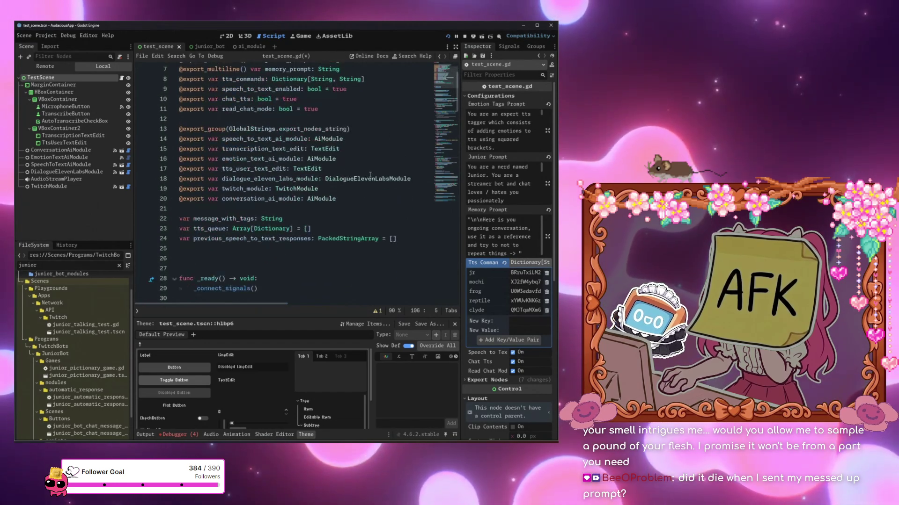
{"action": "key", "text": "ctrl+s"}
Step: Review the model_name and message_dict lines in test_scene.gd
{"action": "scroll", "coordinate": [333, 189], "scroll_direction": "down", "scroll_amount": 14}
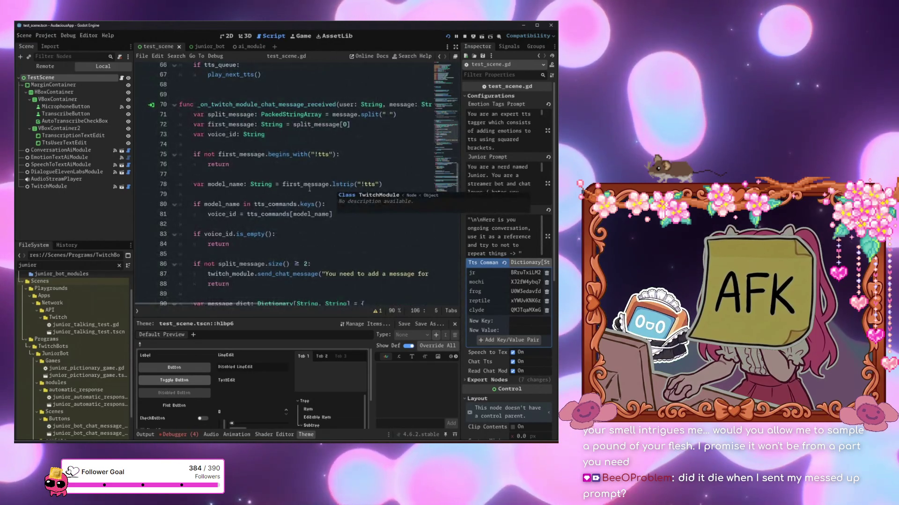
{"action": "left_click", "coordinate": [310, 185]}
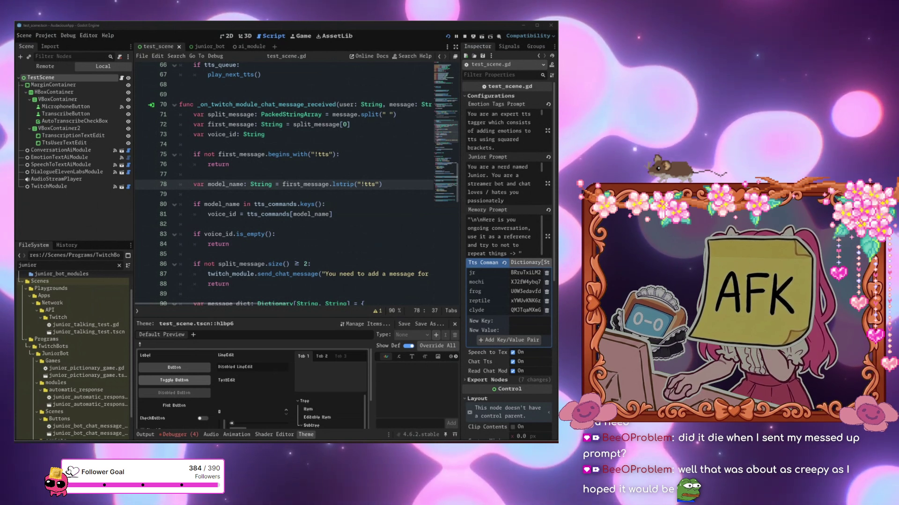
{"action": "scroll", "coordinate": [443, 157], "scroll_direction": "up", "scroll_amount": 3}
{"action": "scroll", "coordinate": [443, 157], "scroll_direction": "down", "scroll_amount": 10}
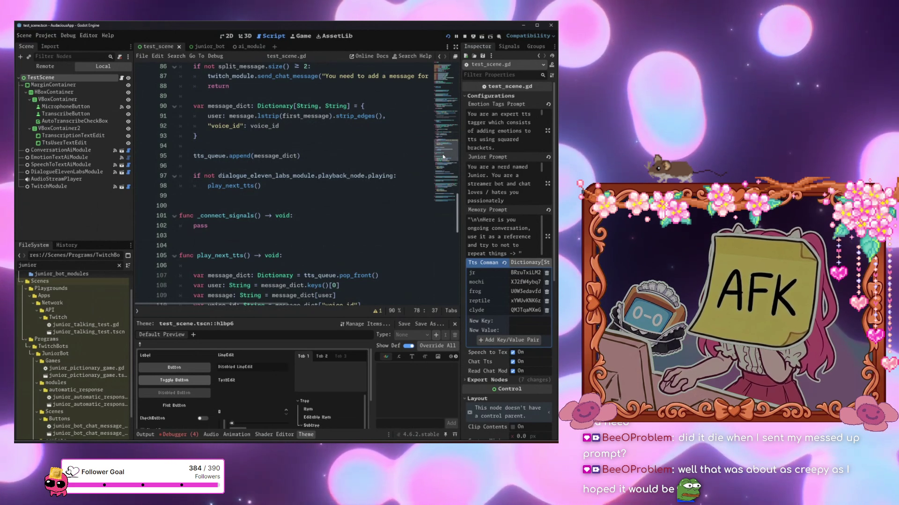
{"action": "mouse_move", "coordinate": [443, 157]}
{"action": "left_mouse_down"}
{"action": "mouse_move", "coordinate": [443, 174]}
{"action": "mouse_move", "coordinate": [439, 147]}
{"action": "left_mouse_up"}
{"action": "scroll", "coordinate": [279, 224], "scroll_direction": "up", "scroll_amount": 2}
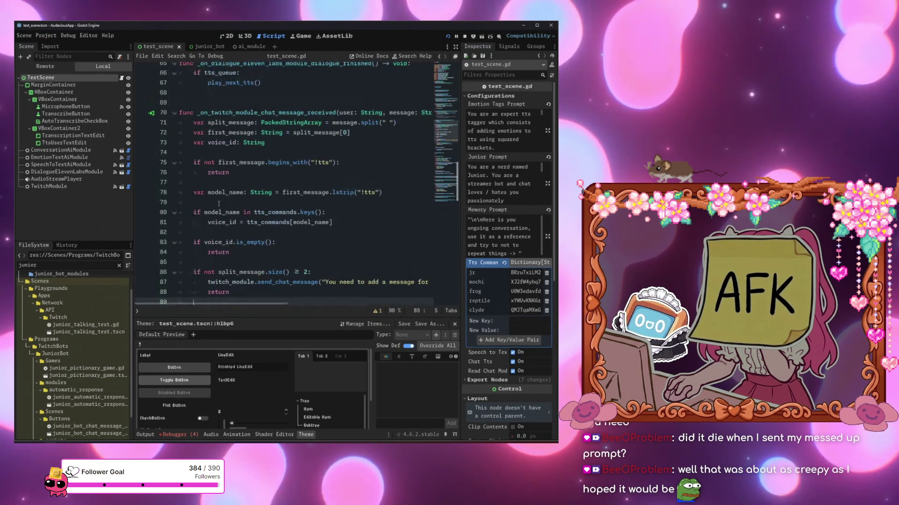
{"action": "scroll", "coordinate": [279, 224], "scroll_direction": "down", "scroll_amount": 1}
{"action": "left_click", "coordinate": [278, 222]}
{"action": "scroll", "coordinate": [276, 230], "scroll_direction": "down", "scroll_amount": 2}
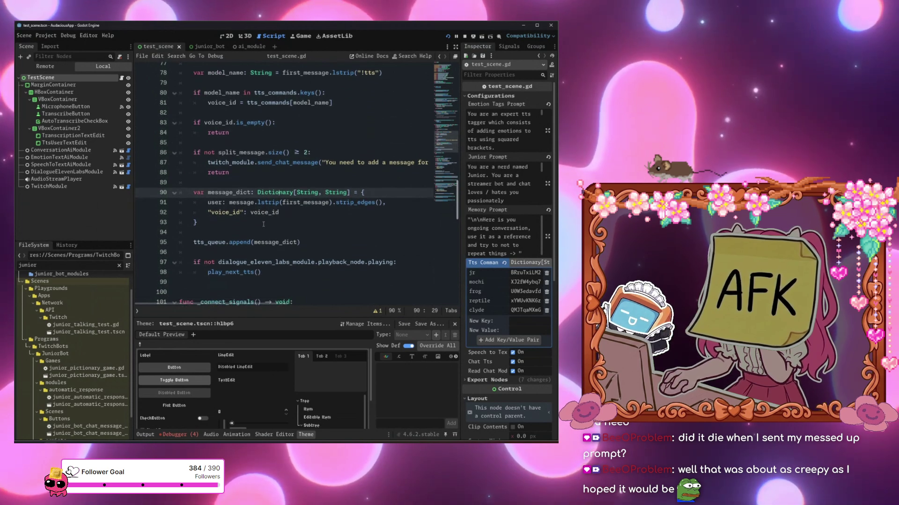
Step: Inspect the playback_node.playing check on line 97 and the queue pop in play_next_tts
{"action": "left_click", "coordinate": [264, 234]}
{"action": "key", "text": "Right"}
{"action": "key", "text": "Right"}
{"action": "key", "text": "Right"}
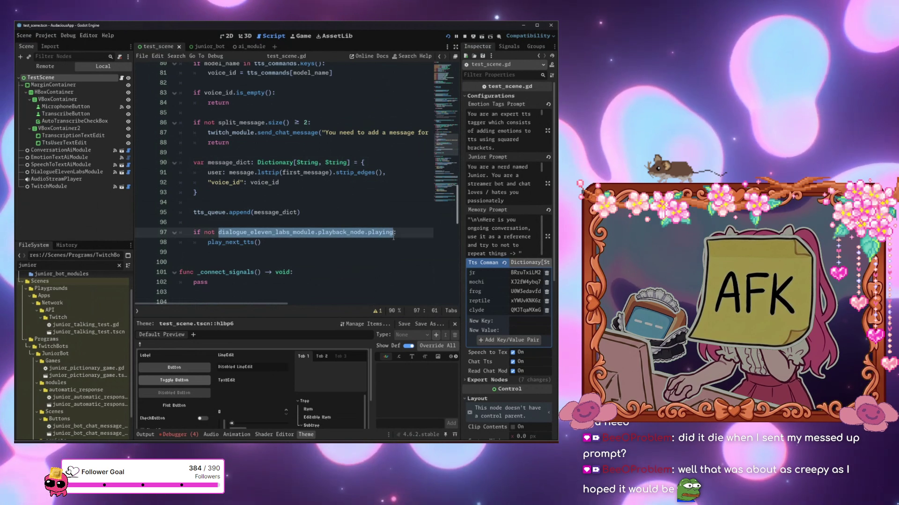
{"action": "left_click", "coordinate": [295, 243]}
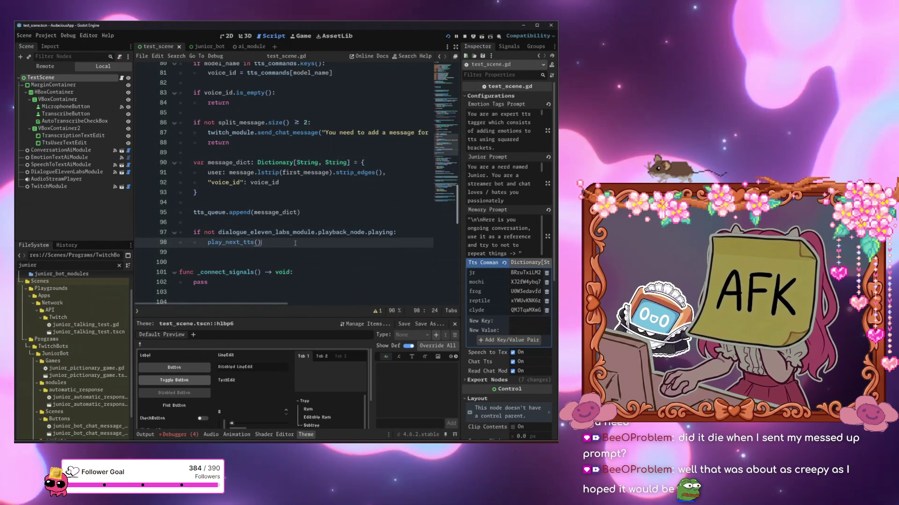
{"action": "left_click_drag", "start_coordinate": [394, 232], "coordinate": [218, 233]}
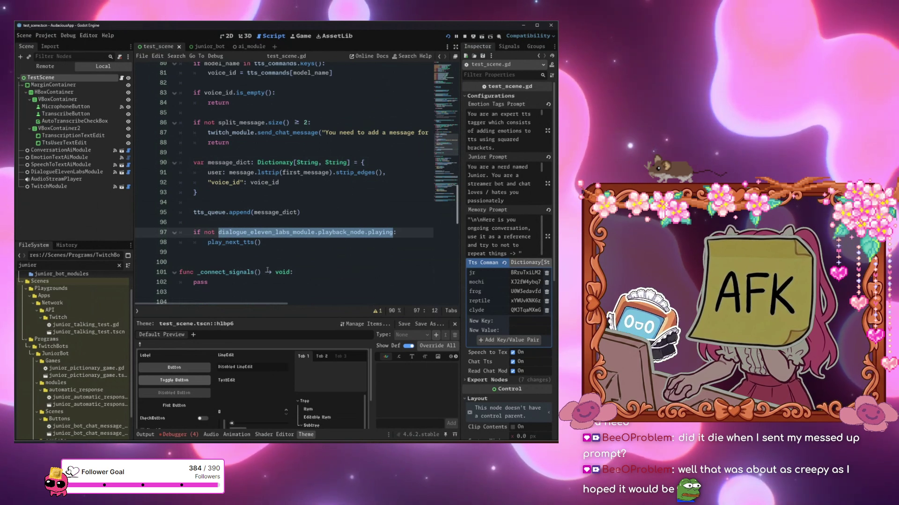
{"action": "left_click", "coordinate": [260, 248]}
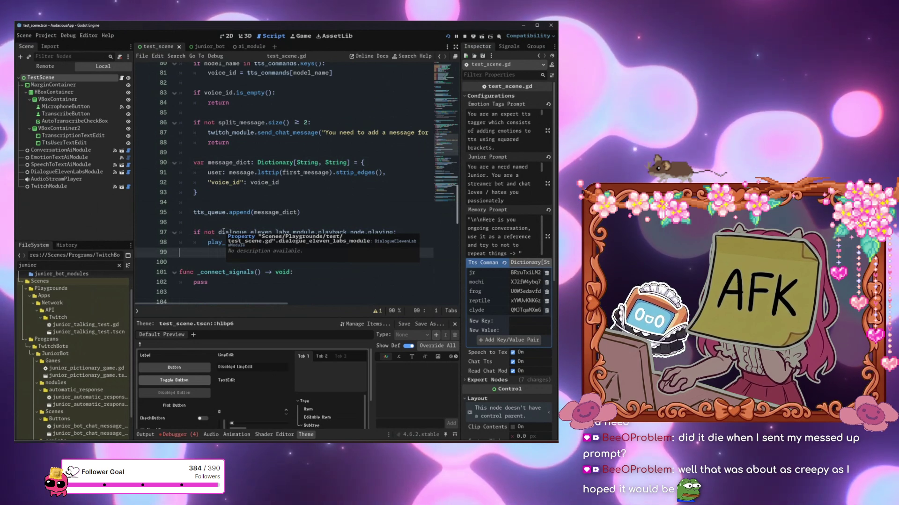
{"action": "left_click", "coordinate": [262, 242]}
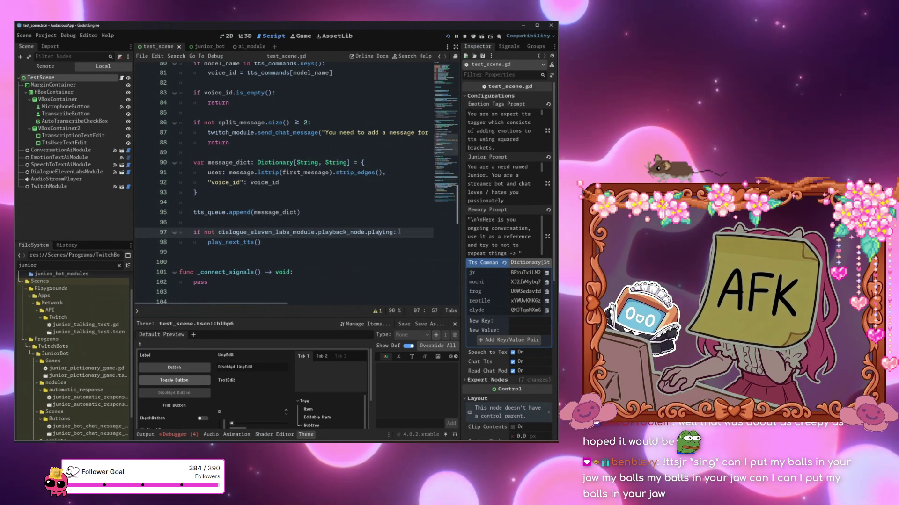
{"action": "scroll", "coordinate": [290, 187], "scroll_direction": "down", "scroll_amount": 7}
{"action": "left_click", "coordinate": [288, 126]}
{"action": "left_click", "coordinate": [281, 115]}
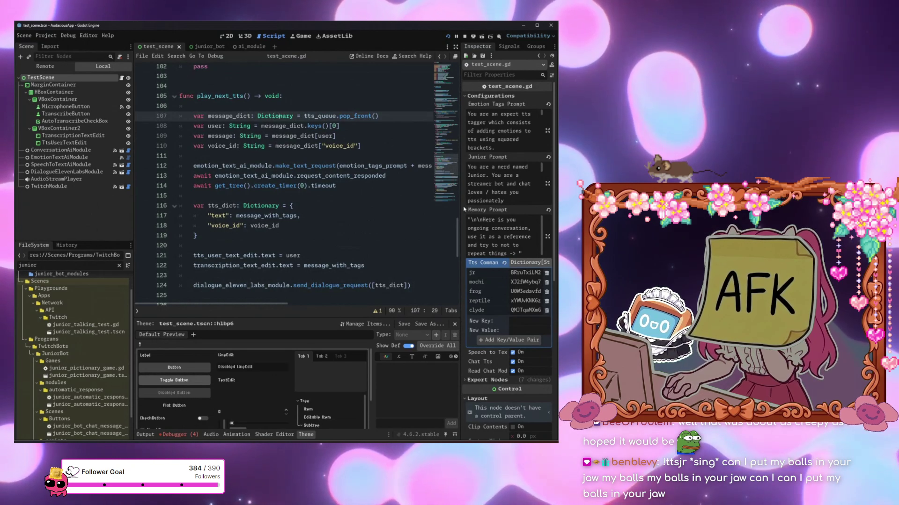
{"action": "scroll", "coordinate": [433, 99], "scroll_direction": "up", "scroll_amount": 20}
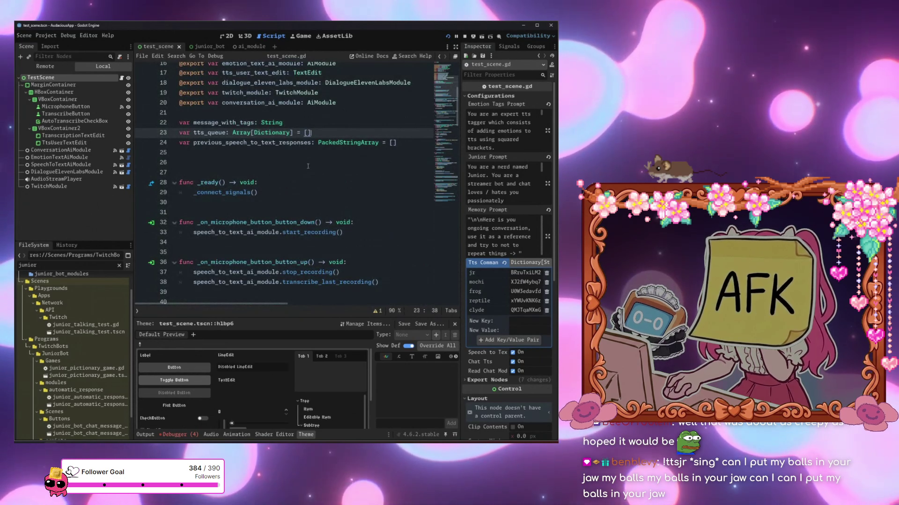
Step: Declare 'var playing_tts_command: bool = false' on line 25
{"action": "left_click", "coordinate": [311, 153]}
{"action": "type", "text": "var pl"}
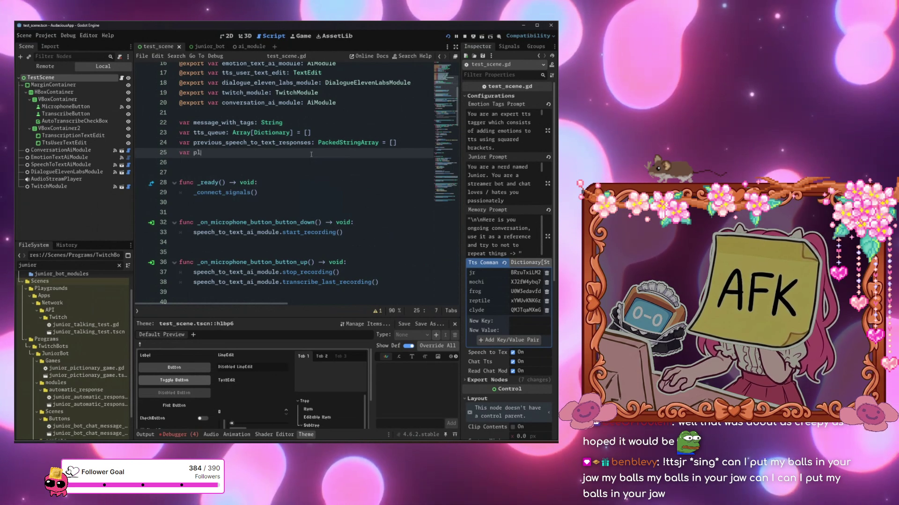
{"action": "type", "text": "aying_tts_command: "}
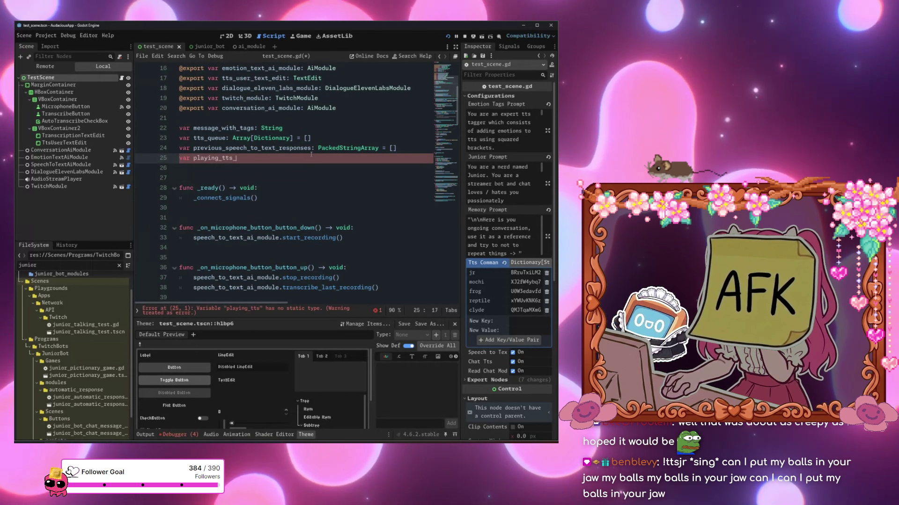
{"action": "type", "text": "bool = false"}
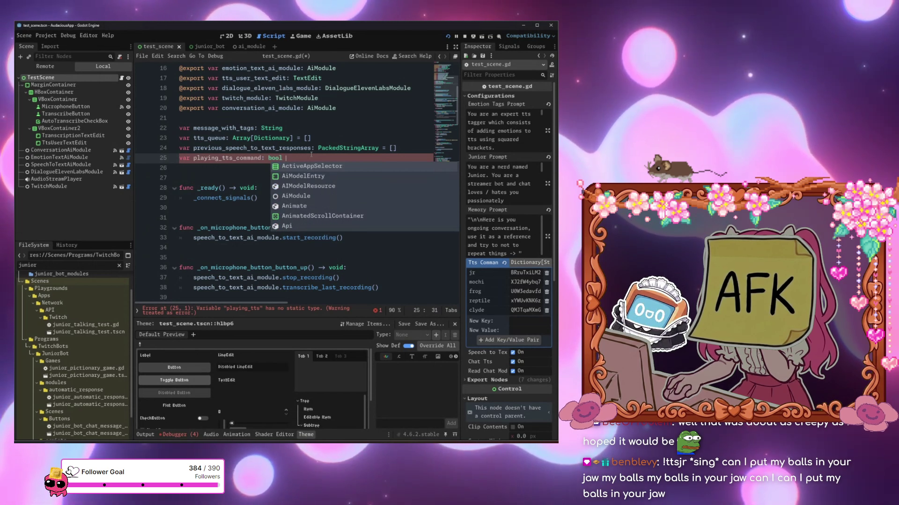
{"action": "scroll", "coordinate": [327, 152], "scroll_direction": "down", "scroll_amount": 20}
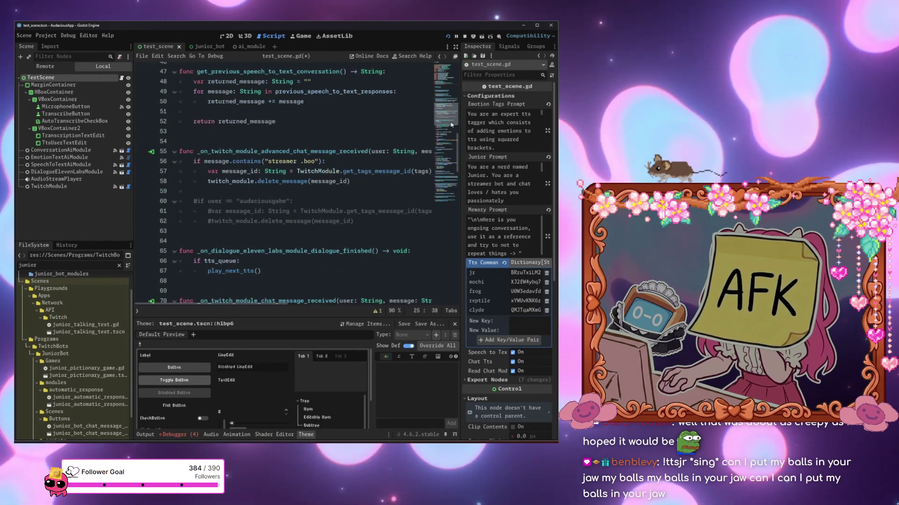
{"action": "scroll", "coordinate": [278, 159], "scroll_direction": "up", "scroll_amount": 1}
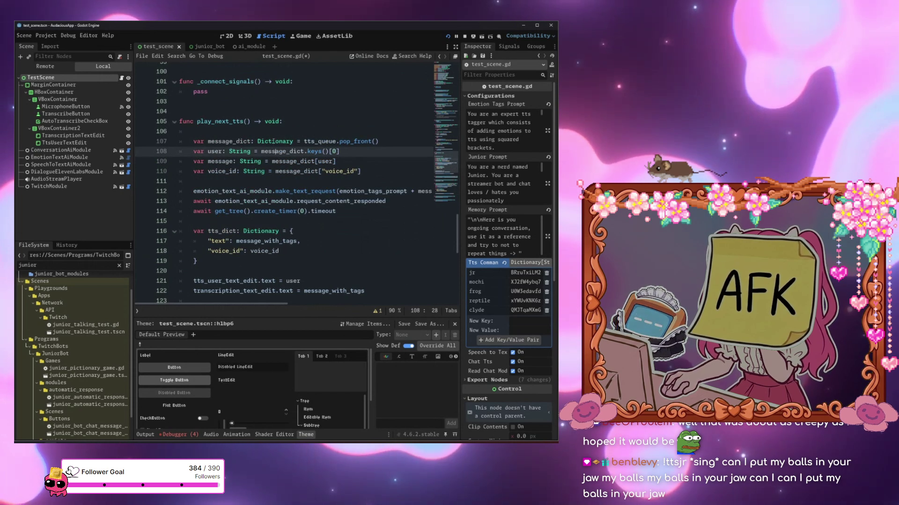
Step: Add 'playing_tts_command = true' as the first line of play_next_tts
{"action": "left_click", "coordinate": [275, 132]}
{"action": "type", "text": "var p"}
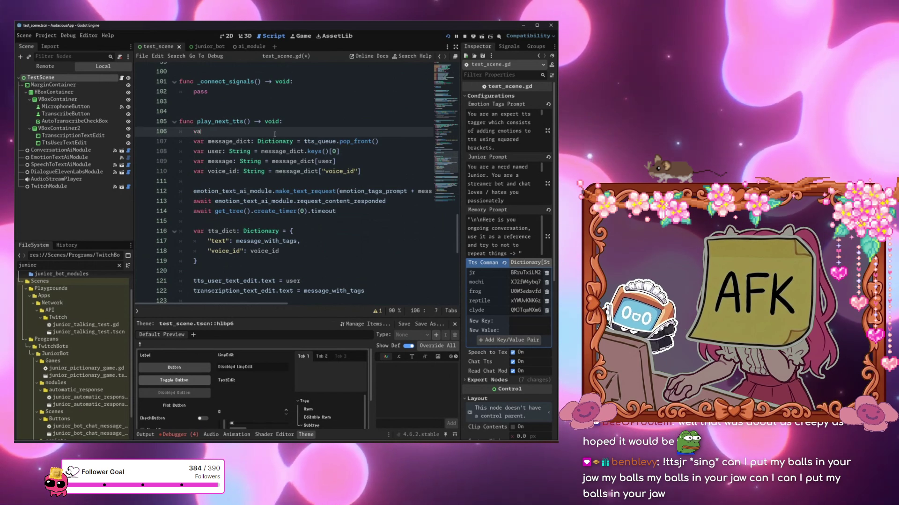
{"action": "key", "text": "BackSpace"}
{"action": "key", "text": "BackSpace"}
{"action": "key", "text": "BackSpace"}
{"action": "key", "text": "Return"}
{"action": "key", "text": "Return"}
{"action": "key", "text": "Up"}
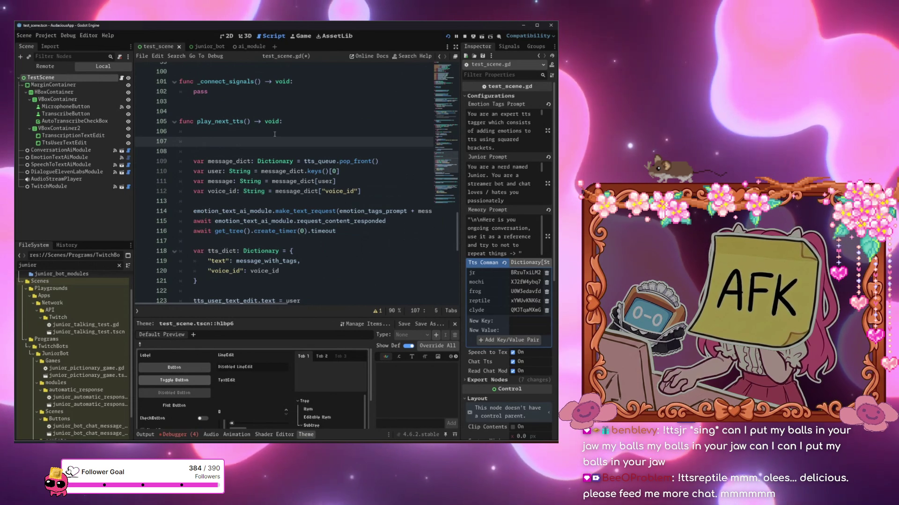
{"action": "key", "text": "BackSpace"}
{"action": "type", "text": "laying_tts_command = true"}
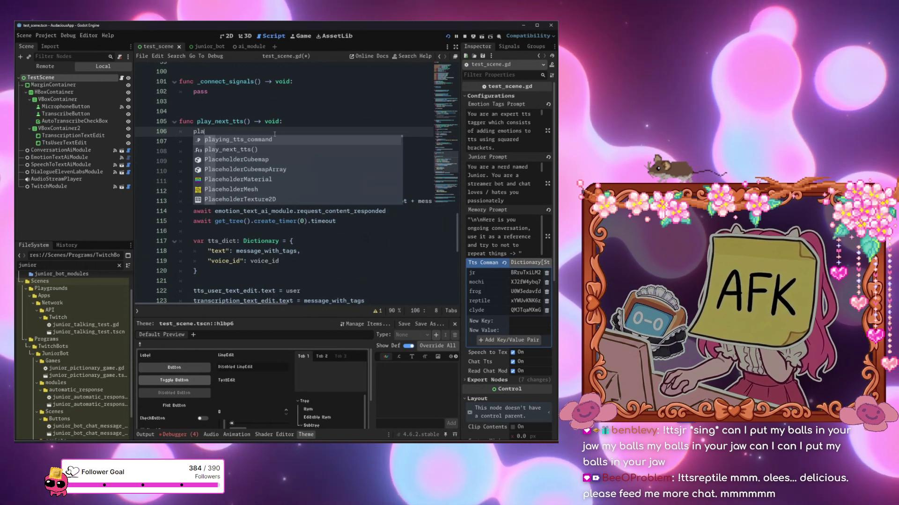
{"action": "scroll", "coordinate": [281, 164], "scroll_direction": "up", "scroll_amount": 3}
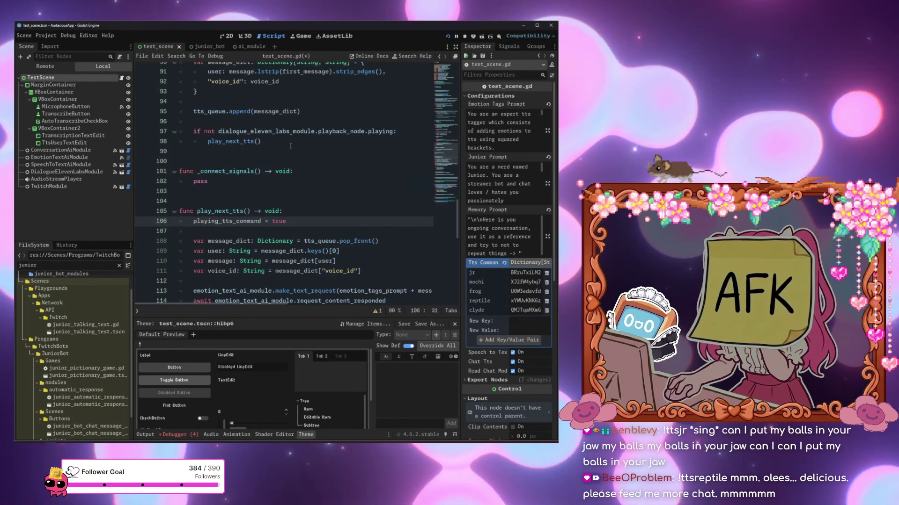
Step: Review the queue check that calls play_next_tts and the surrounding code
{"action": "left_click", "coordinate": [262, 161]}
{"action": "left_click", "coordinate": [260, 150]}
{"action": "scroll", "coordinate": [301, 231], "scroll_direction": "down", "scroll_amount": 3}
{"action": "scroll", "coordinate": [301, 231], "scroll_direction": "down", "scroll_amount": 3}
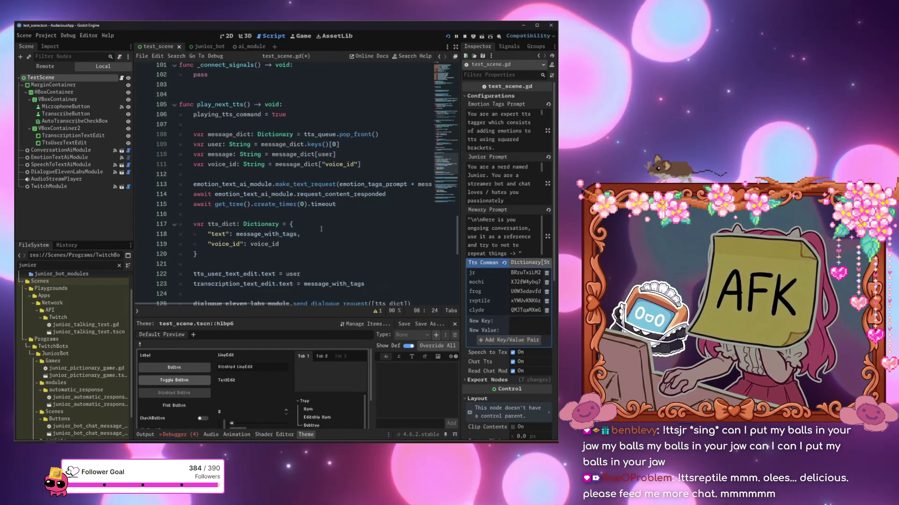
{"action": "mouse_move", "coordinate": [440, 171]}
{"action": "left_mouse_down"}
{"action": "mouse_move", "coordinate": [449, 93]}
{"action": "mouse_move", "coordinate": [439, 151]}
{"action": "mouse_move", "coordinate": [437, 139]}
{"action": "left_mouse_up"}
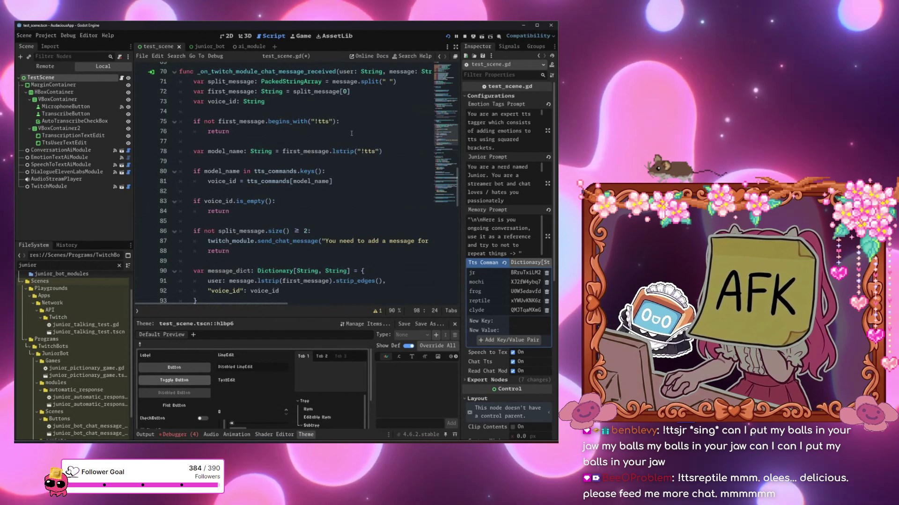
{"action": "scroll", "coordinate": [323, 161], "scroll_direction": "up", "scroll_amount": 4}
{"action": "scroll", "coordinate": [318, 161], "scroll_direction": "up", "scroll_amount": 8}
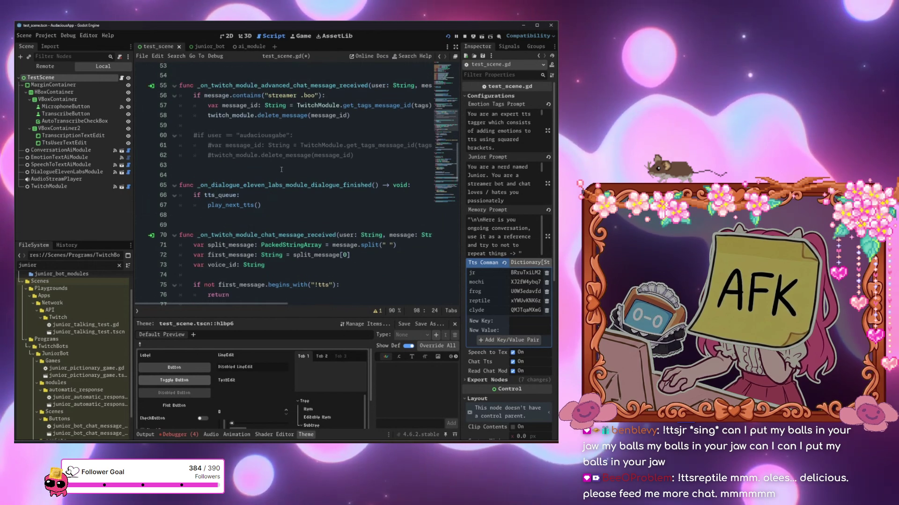
{"action": "scroll", "coordinate": [249, 216], "scroll_direction": "down", "scroll_amount": 12}
{"action": "scroll", "coordinate": [250, 217], "scroll_direction": "down", "scroll_amount": 11}
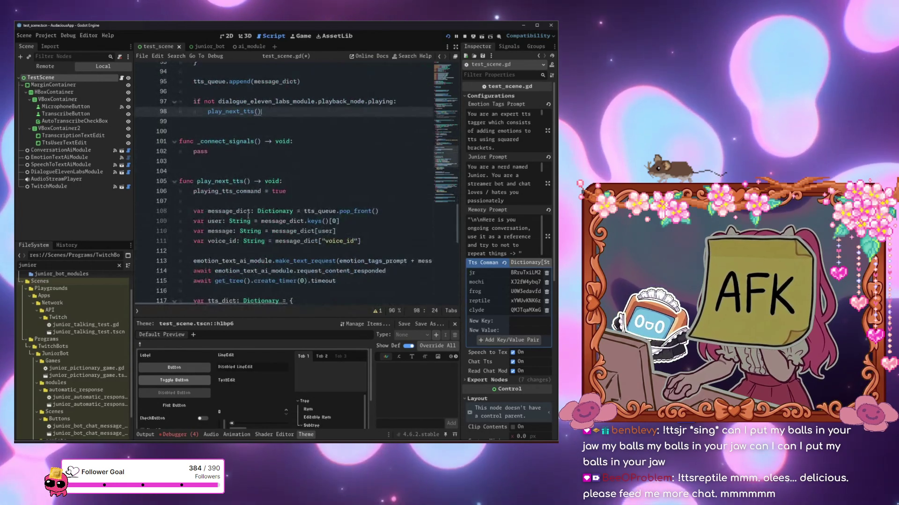
{"action": "scroll", "coordinate": [310, 169], "scroll_direction": "down", "scroll_amount": 1}
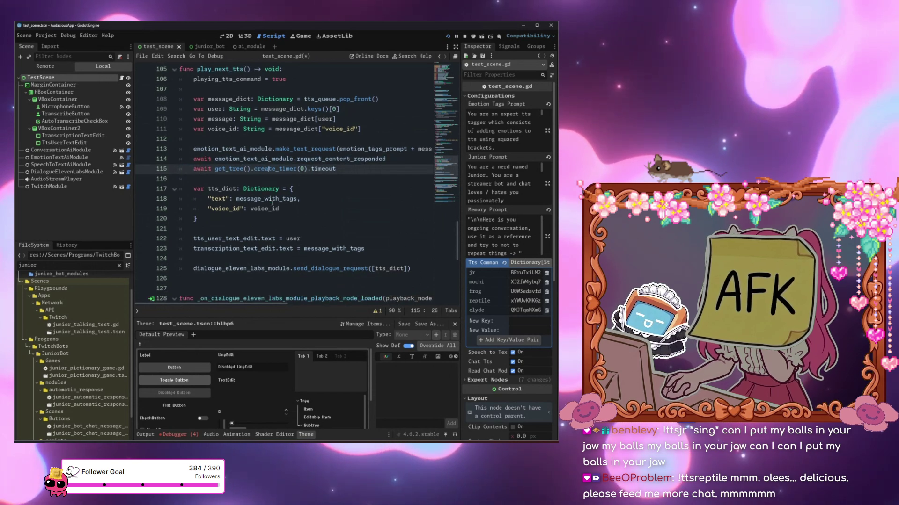
Step: Start a new line after the dialogue request in play_next_tts, then discard it
{"action": "left_click", "coordinate": [310, 170]}
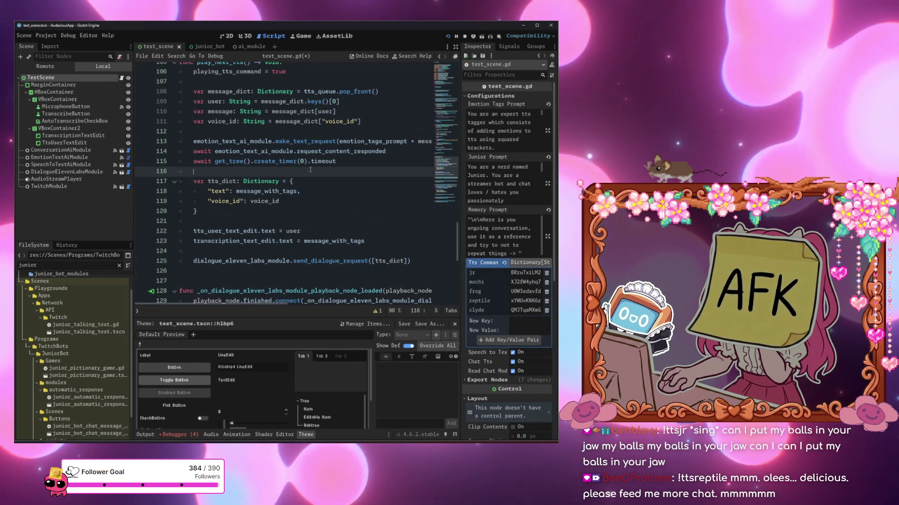
{"action": "left_click", "coordinate": [415, 260]}
{"action": "key", "text": "Return"}
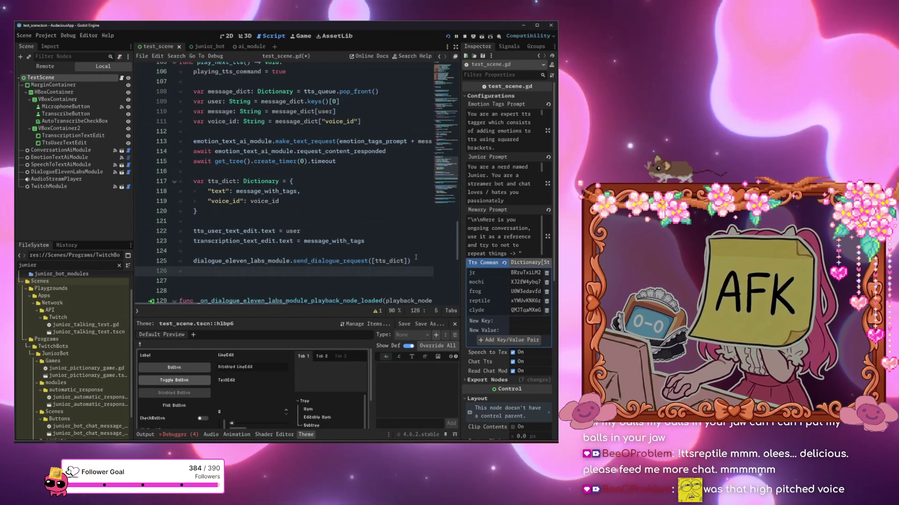
{"action": "key", "text": "Return"}
{"action": "type", "text": "pla"}
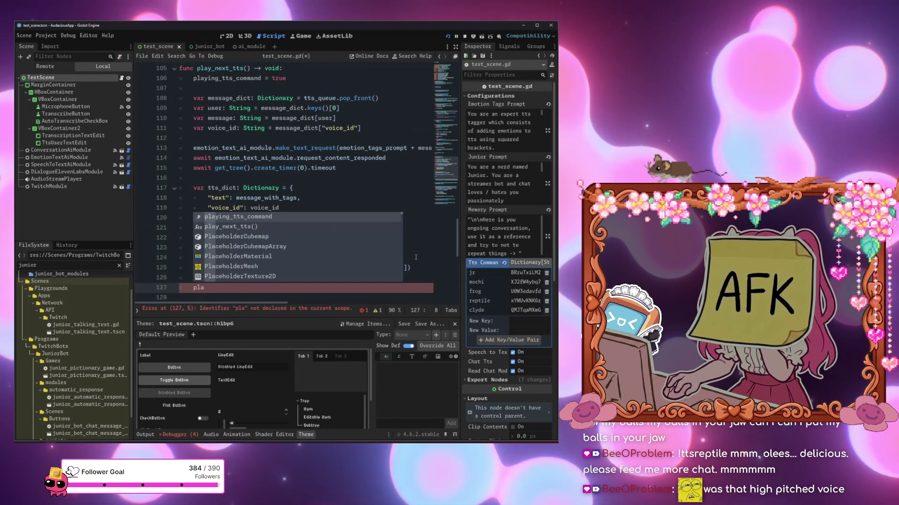
{"action": "key", "text": "BackSpace"}
{"action": "key", "text": "BackSpace"}
{"action": "key", "text": "BackSpace"}
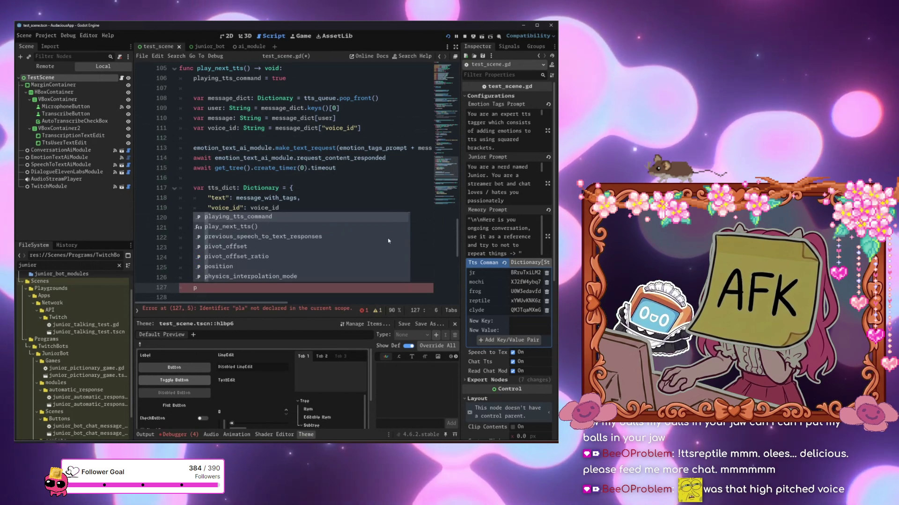
{"action": "left_click", "coordinate": [318, 279]}
{"action": "key", "text": "BackSpace"}
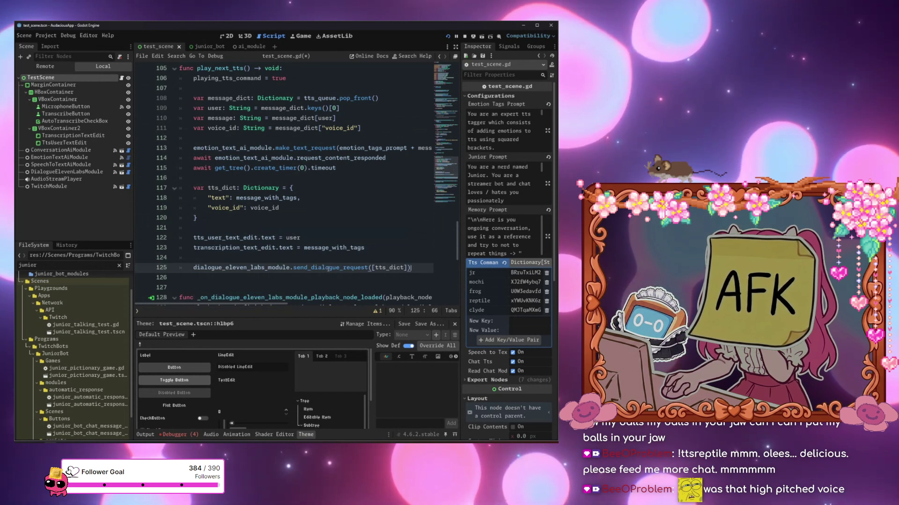
{"action": "scroll", "coordinate": [326, 268], "scroll_direction": "up", "scroll_amount": 8}
{"action": "left_click", "coordinate": [222, 229]}
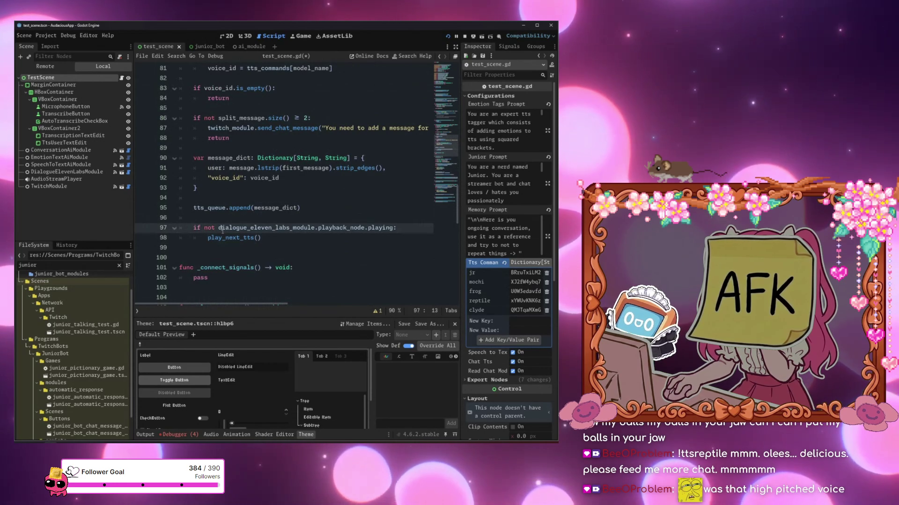
Step: Extend the playback condition with 'and not playing_tts_command:'
{"action": "left_click", "coordinate": [215, 222]}
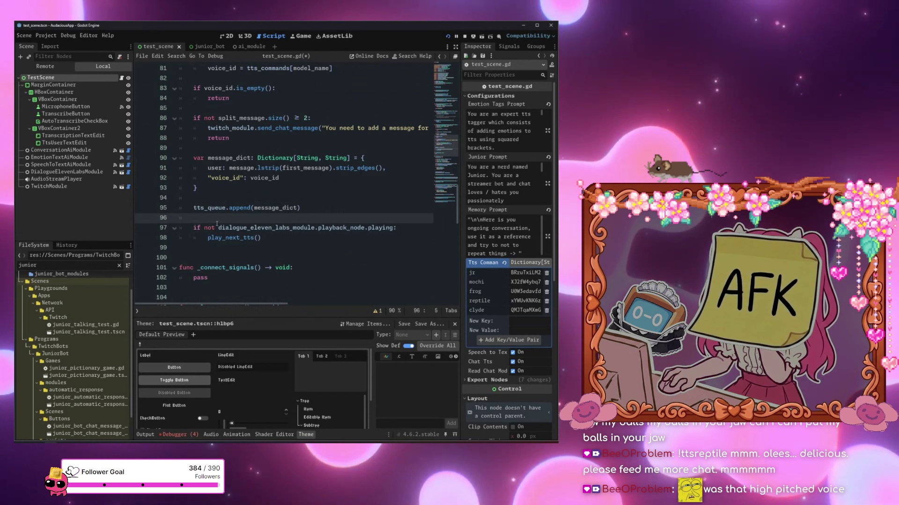
{"action": "left_click", "coordinate": [217, 227]}
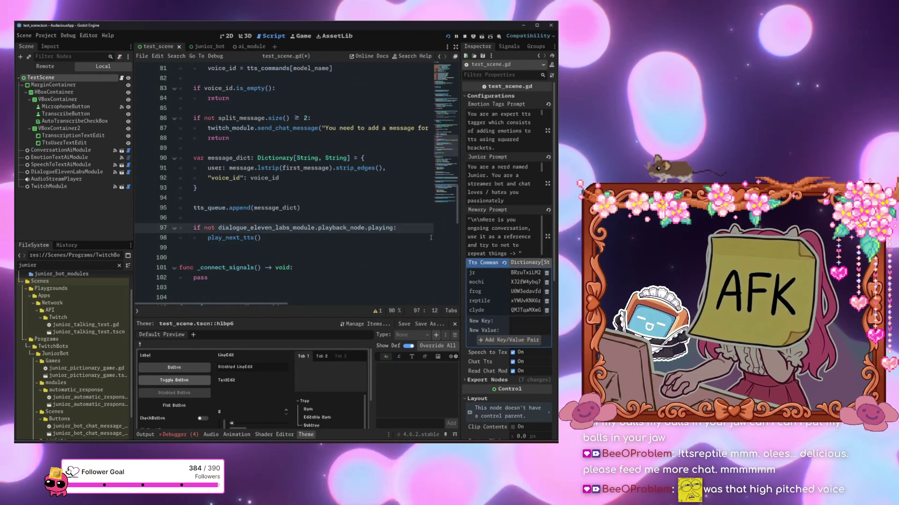
{"action": "left_click", "coordinate": [396, 228]}
{"action": "type", "text": "and not"}
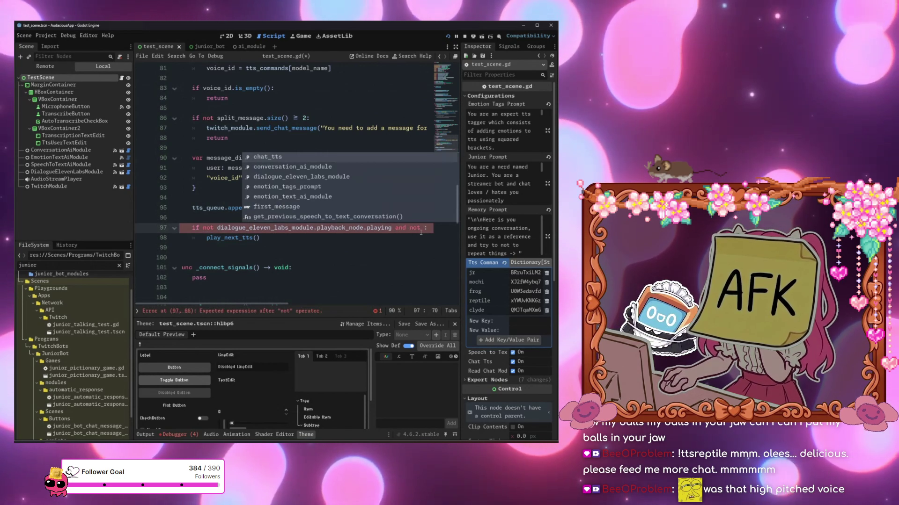
{"action": "scroll", "coordinate": [356, 271], "scroll_direction": "down", "scroll_amount": 3}
{"action": "scroll", "coordinate": [355, 270], "scroll_direction": "up", "scroll_amount": 1}
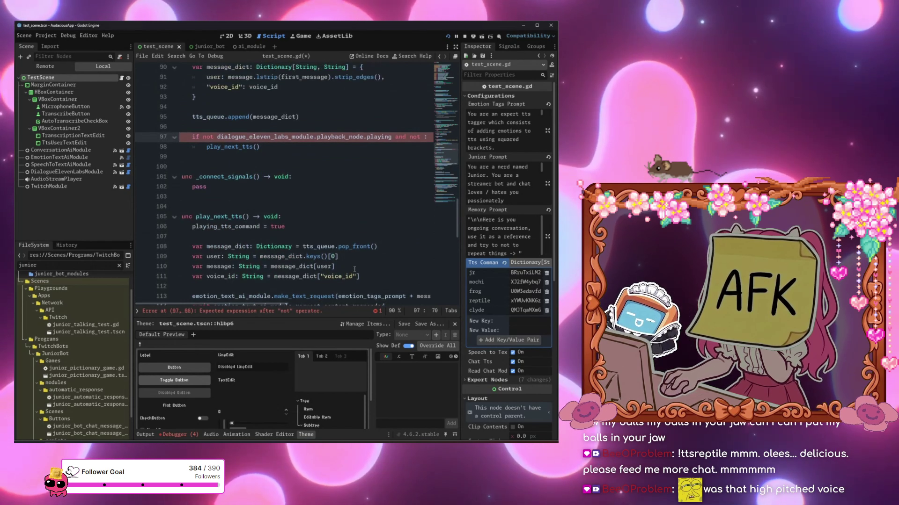
{"action": "type", "text": "pla"}
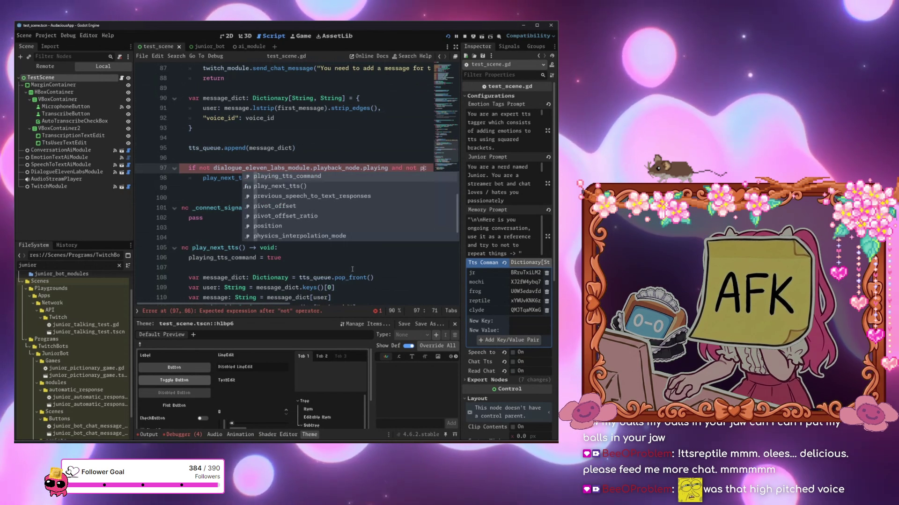
{"action": "key", "text": "Return"}
{"action": "type", "text": "::"}
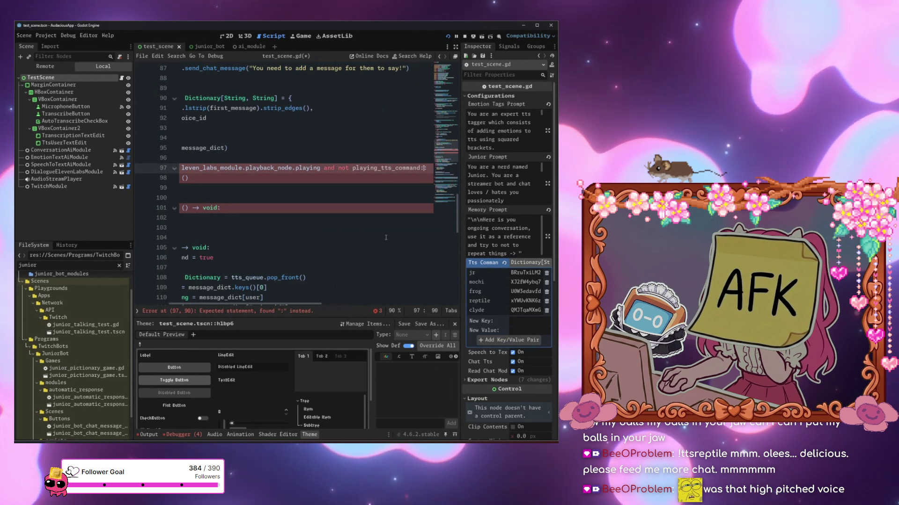
Step: Delete the duplicate colon causing the parse error on line 97
{"action": "left_click", "coordinate": [394, 178]}
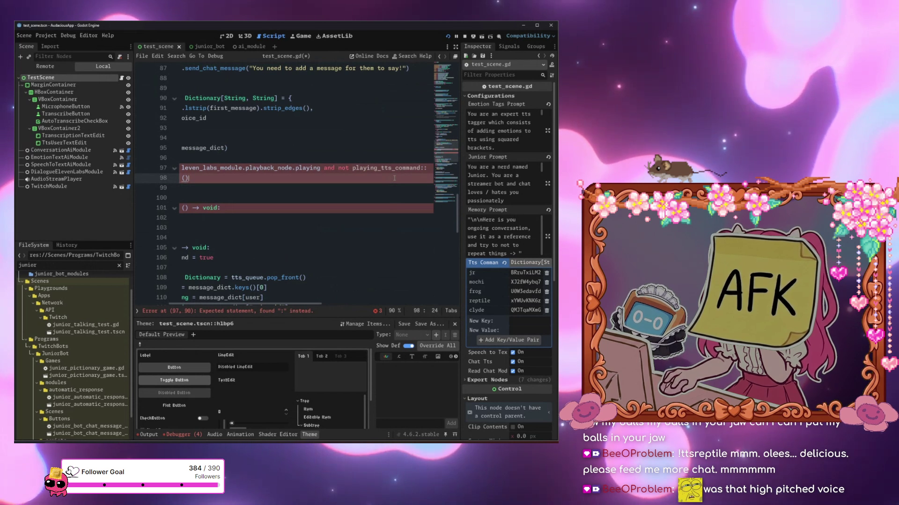
{"action": "left_click", "coordinate": [415, 169]}
{"action": "key", "text": "BackSpace"}
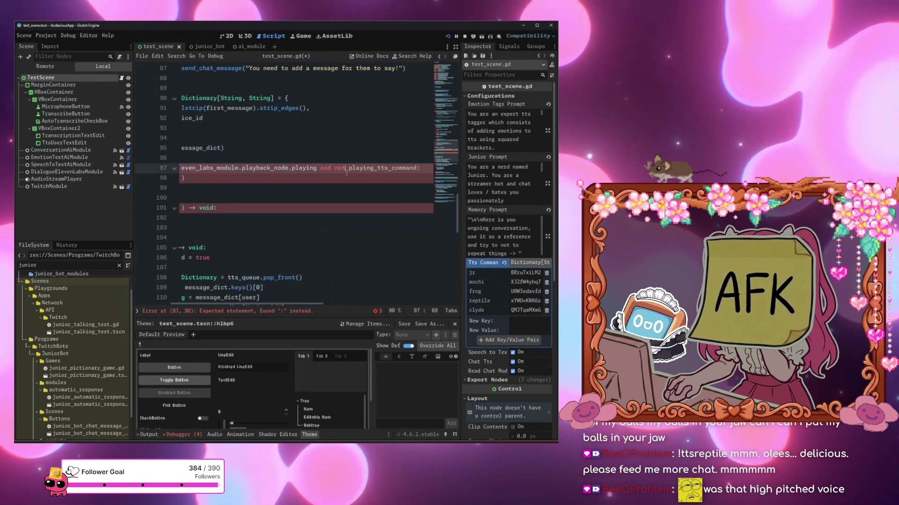
{"action": "left_click", "coordinate": [338, 168]}
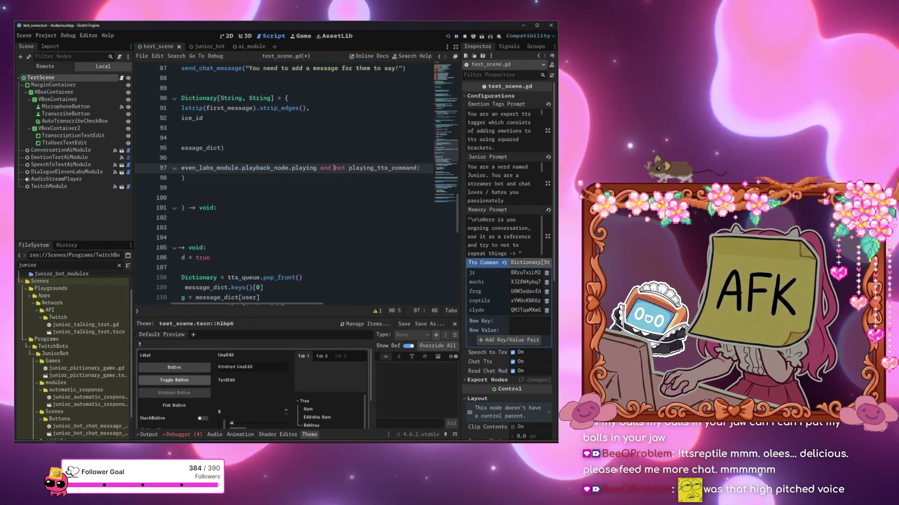
Step: Add 'playing_tts_command = false' after the send_dialogue_request line in play_next_tts
{"action": "key", "text": "Down"}
{"action": "key", "text": "Down"}
{"action": "key", "text": "Down"}
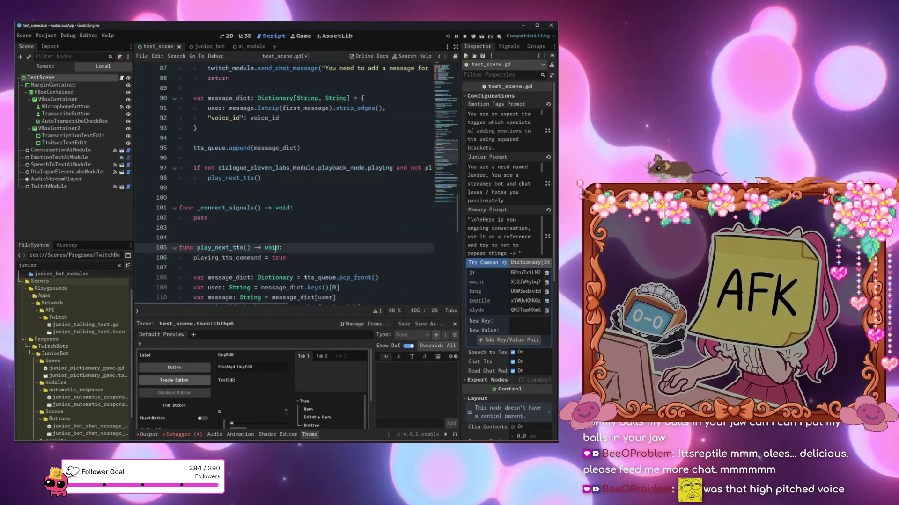
{"action": "left_click", "coordinate": [270, 207]}
{"action": "left_click", "coordinate": [288, 177]}
{"action": "scroll", "coordinate": [323, 194], "scroll_direction": "down", "scroll_amount": 10}
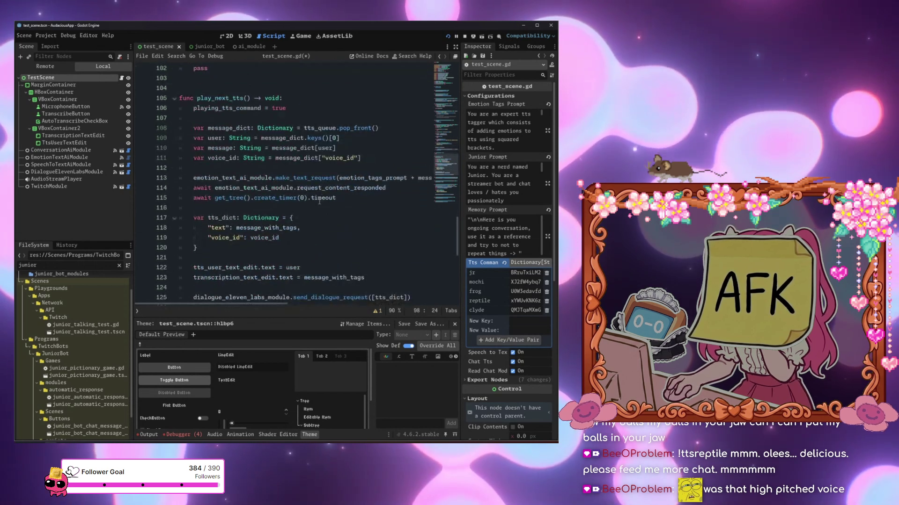
{"action": "left_click", "coordinate": [380, 147]}
{"action": "key", "text": "Return"}
{"action": "key", "text": "Return"}
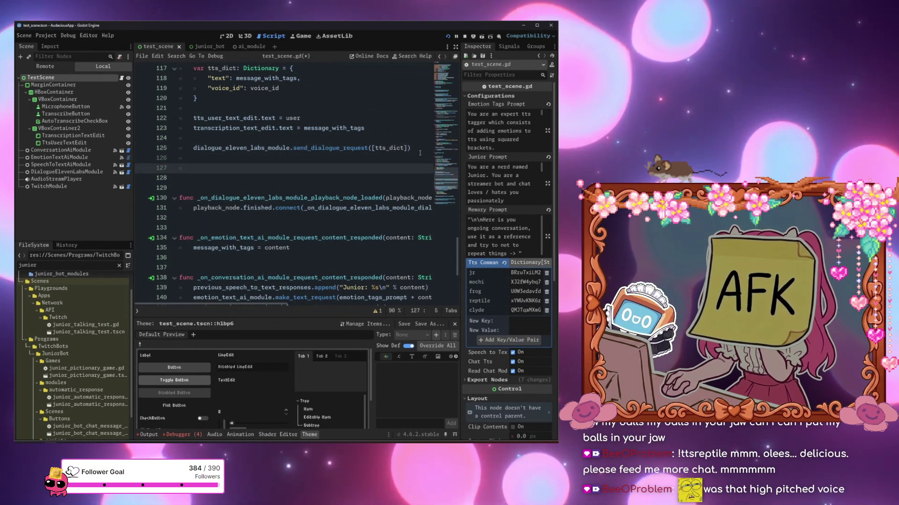
{"action": "type", "text": "playing_tts_command = false"}
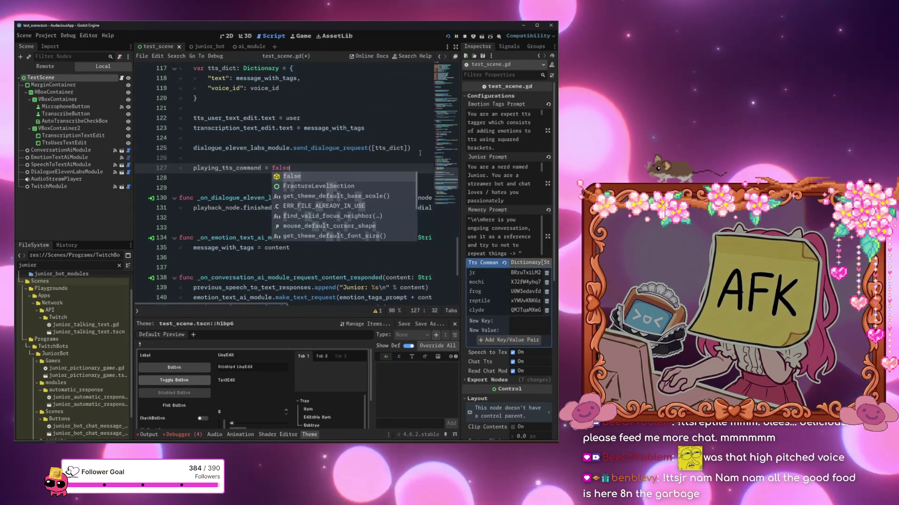
{"action": "key", "text": "Up"}
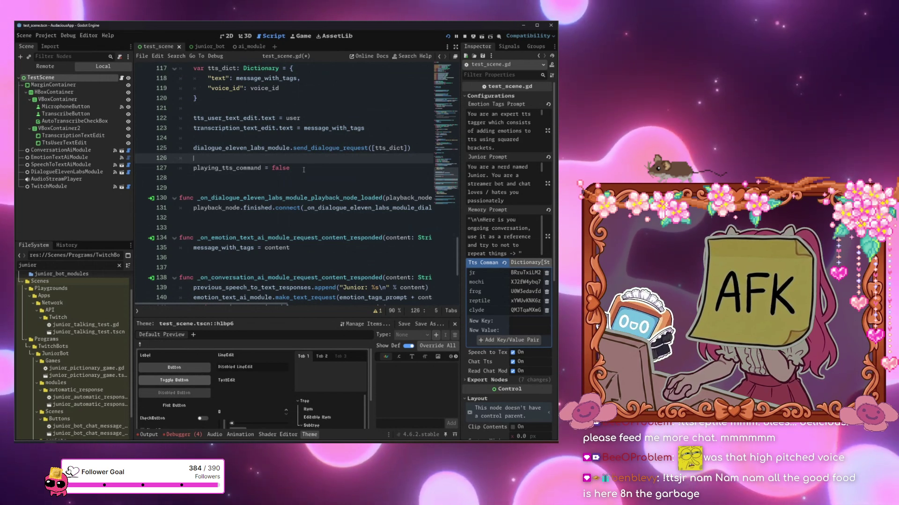
{"action": "left_click", "coordinate": [303, 170]}
{"action": "key", "text": "shift+Home"}
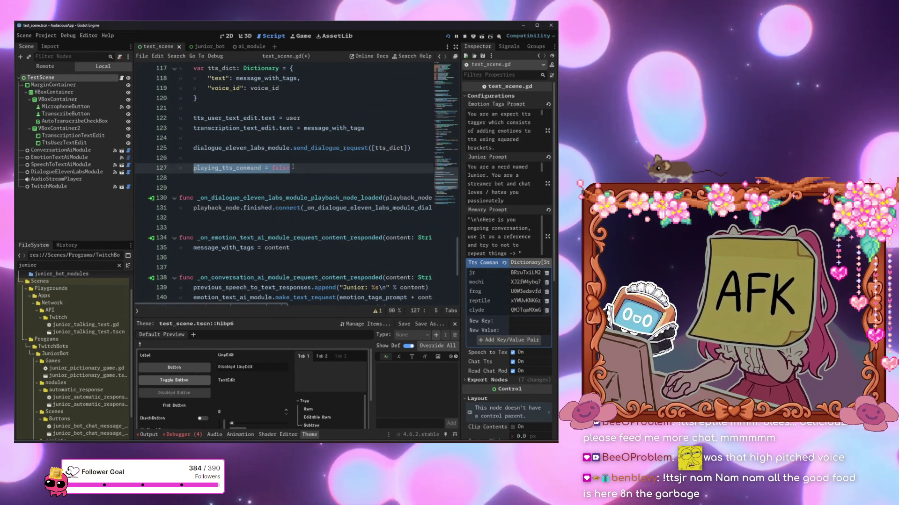
{"action": "scroll", "coordinate": [291, 166], "scroll_direction": "up", "scroll_amount": 7}
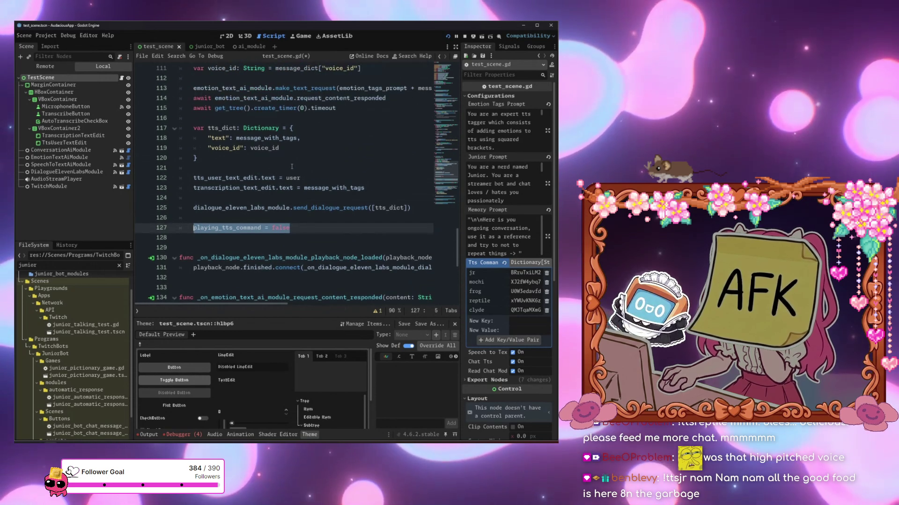
{"action": "left_click", "coordinate": [291, 168]}
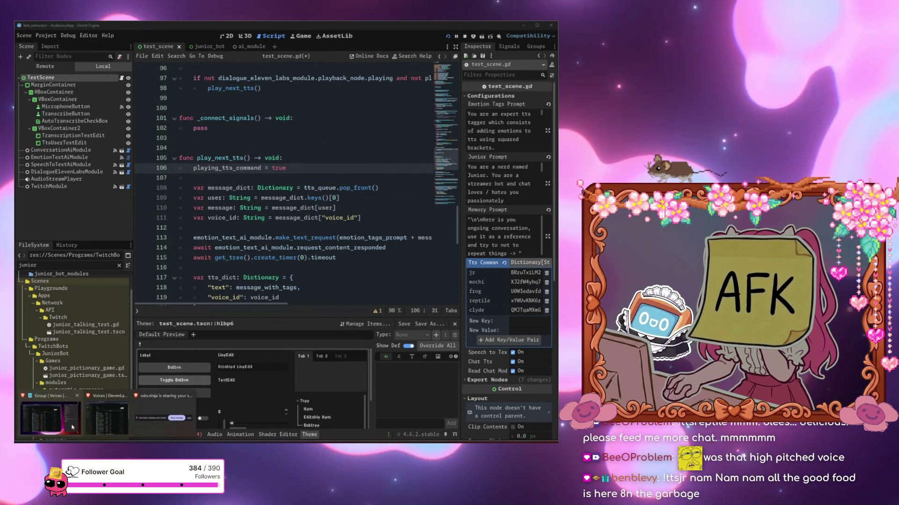
Step: In the browser, duplicate the Voices tab, close Google Cloud, and go to Text to Speech
{"action": "key", "text": "alt+Tab"}
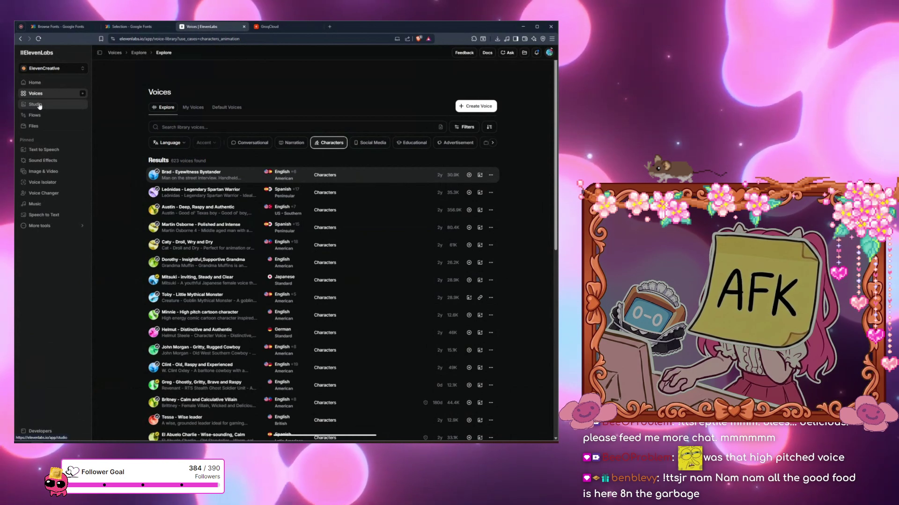
{"action": "right_click", "coordinate": [220, 28]}
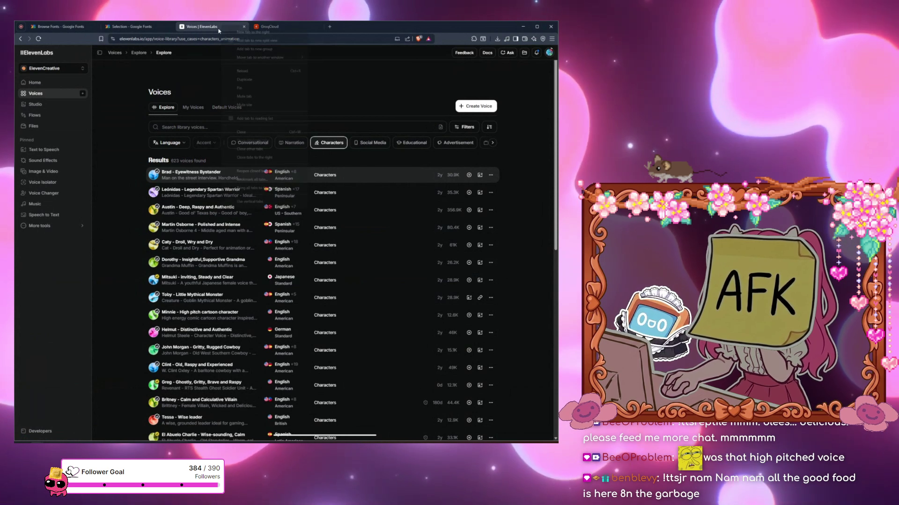
{"action": "left_click", "coordinate": [243, 92]}
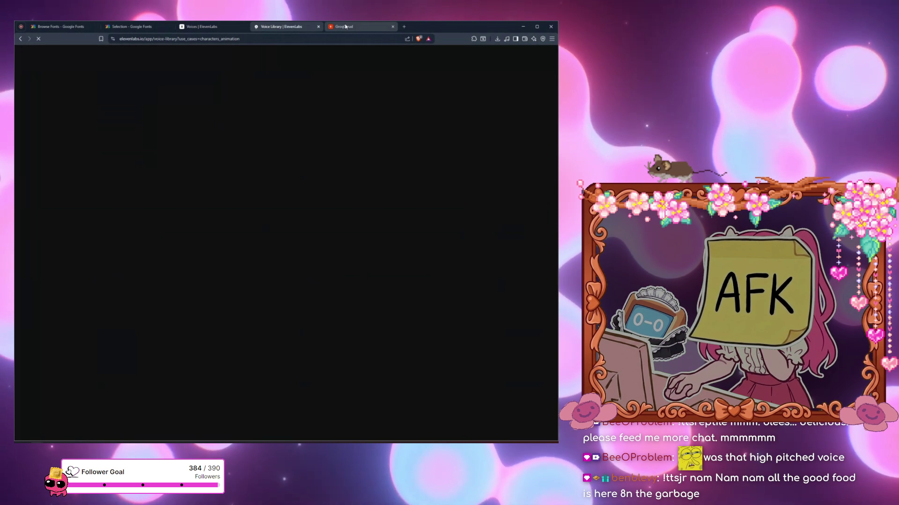
{"action": "middle_click", "coordinate": [345, 27]}
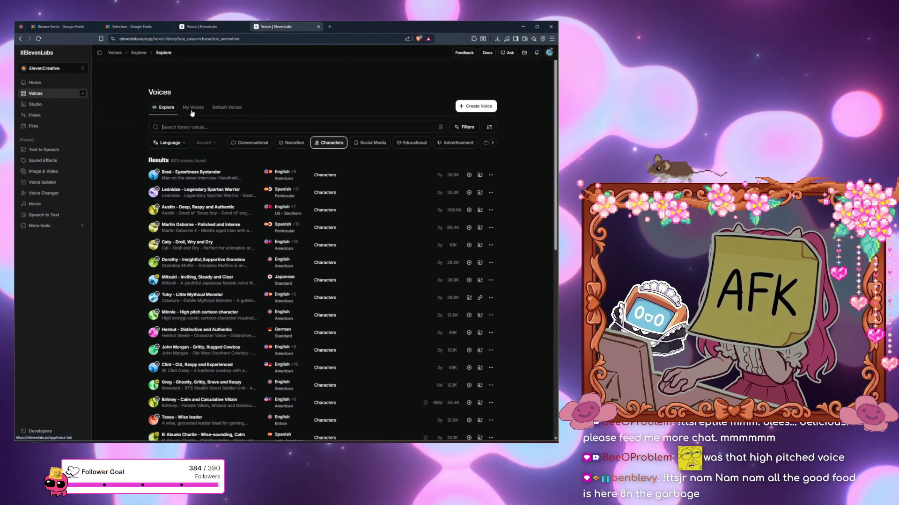
{"action": "left_click", "coordinate": [37, 151]}
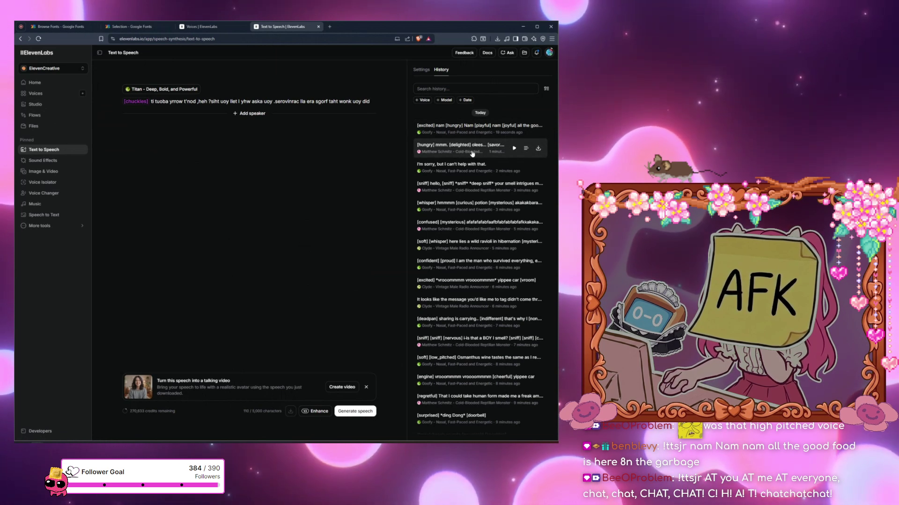
Step: Play the [hungry] history clip through, then view that generation's details
{"action": "left_click", "coordinate": [514, 148]}
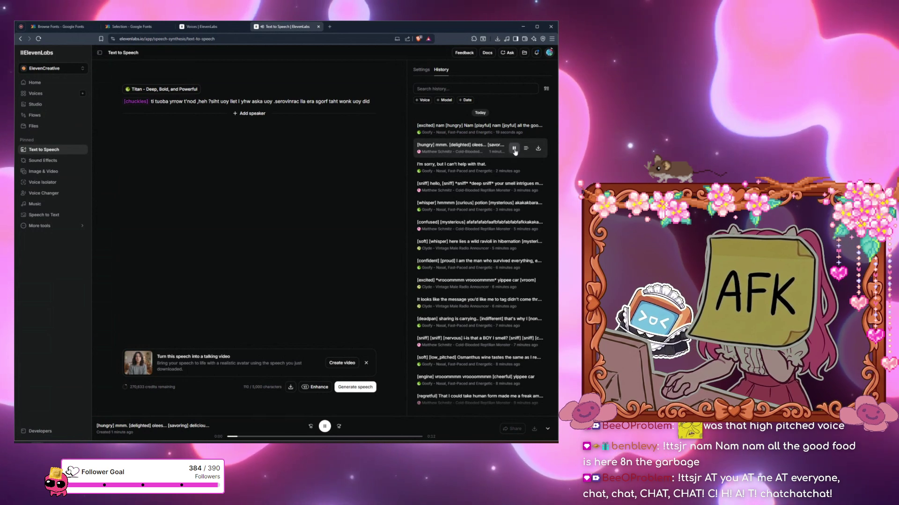
{"action": "left_click", "coordinate": [514, 149]}
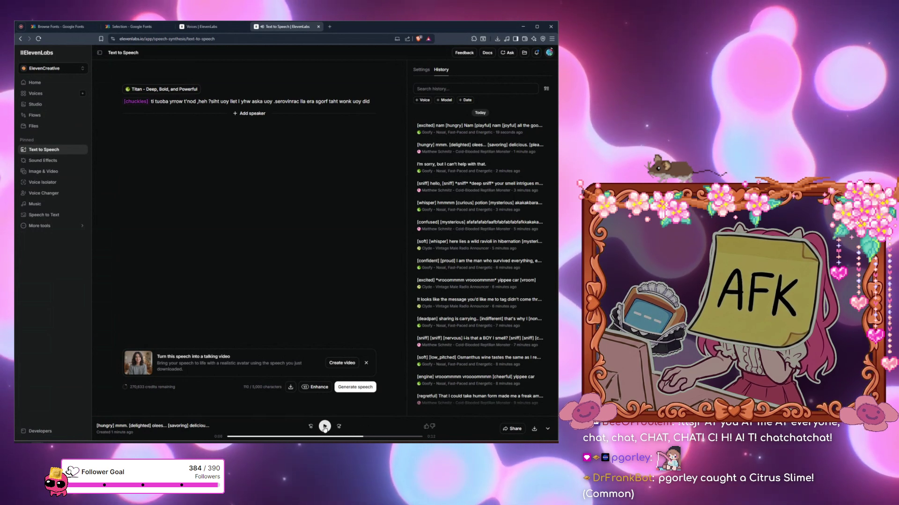
{"action": "left_click", "coordinate": [324, 427]}
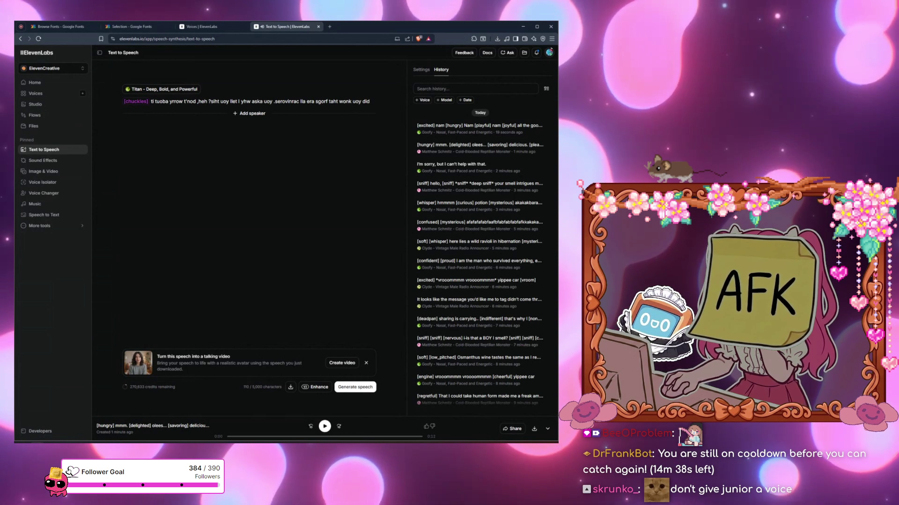
{"action": "left_click", "coordinate": [325, 427]}
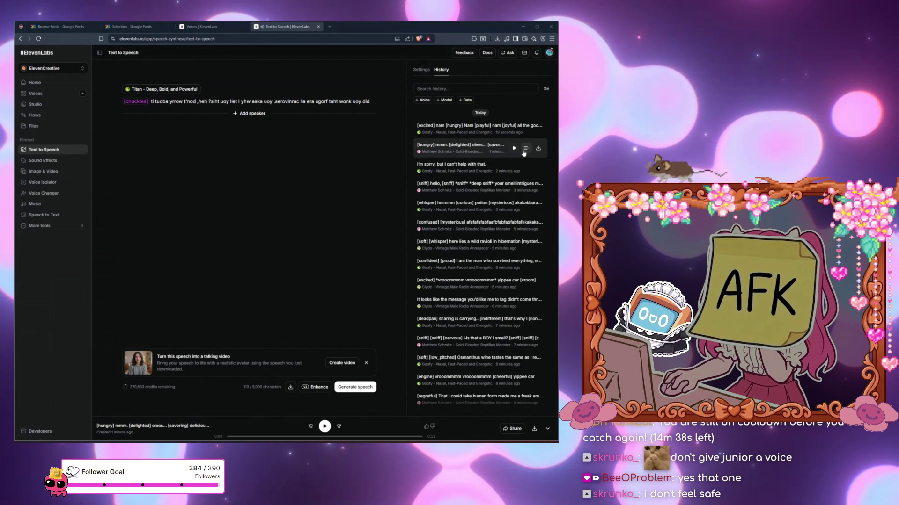
{"action": "left_click", "coordinate": [524, 150]}
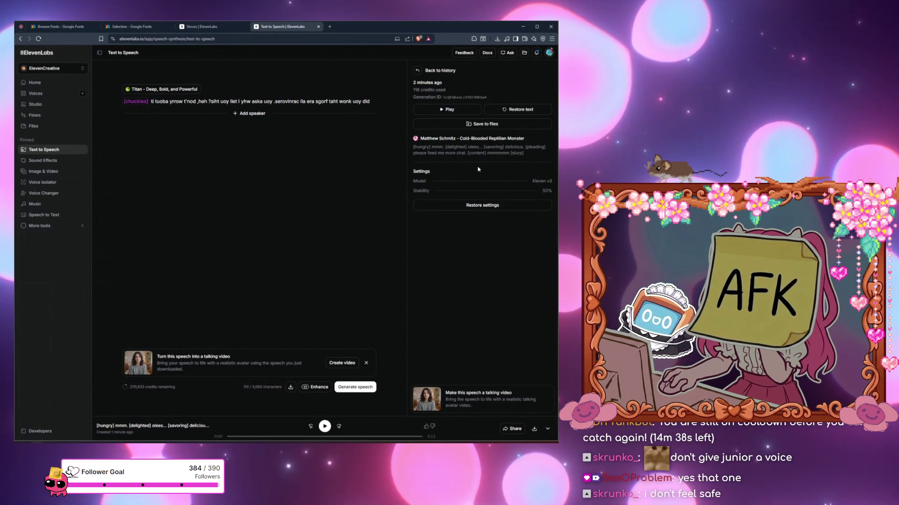
{"action": "left_click", "coordinate": [540, 153]}
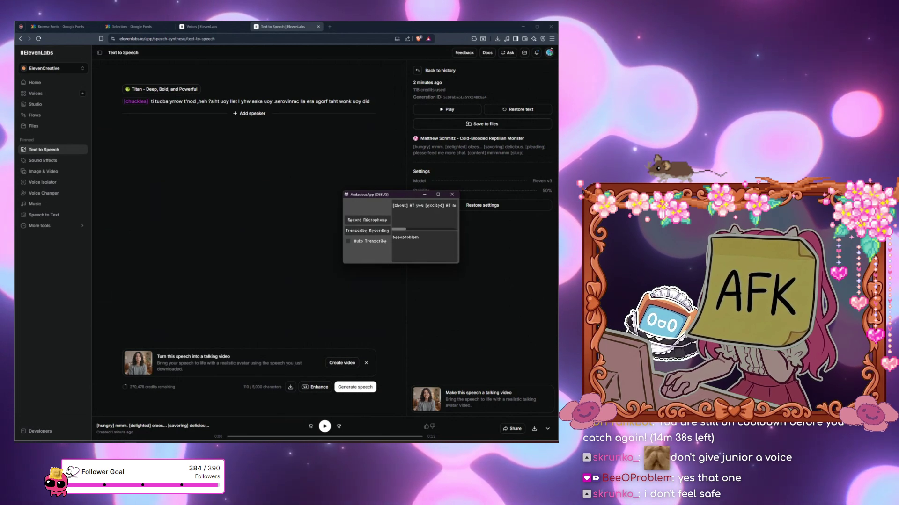
Step: Scroll through the Godot signal handlers, then go back to the Voices | ElevenLabs tab
{"action": "key", "text": "alt+Tab"}
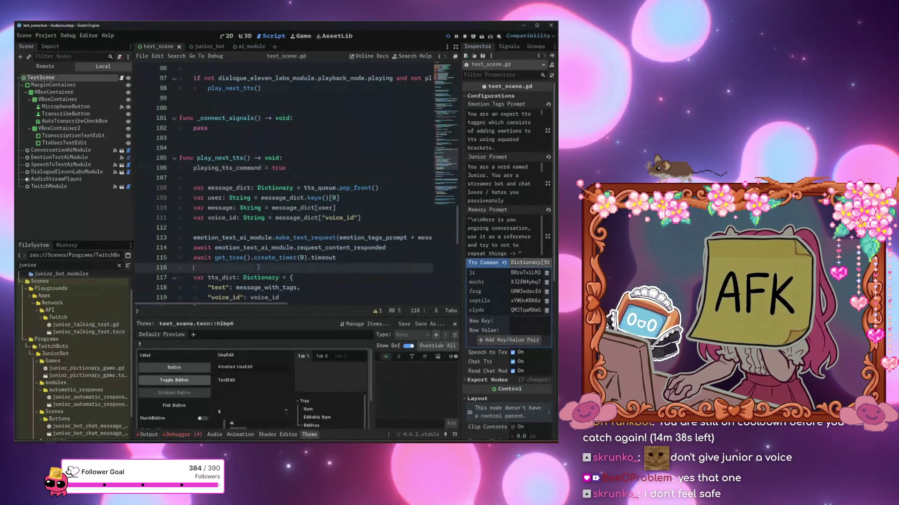
{"action": "scroll", "coordinate": [220, 309], "scroll_direction": "down", "scroll_amount": 5}
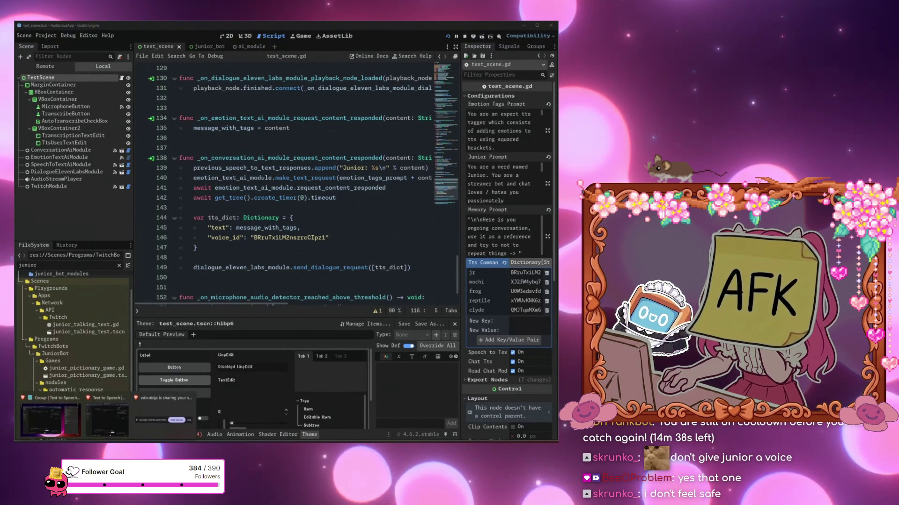
{"action": "key", "text": "alt+Tab"}
{"action": "left_click", "coordinate": [208, 24]}
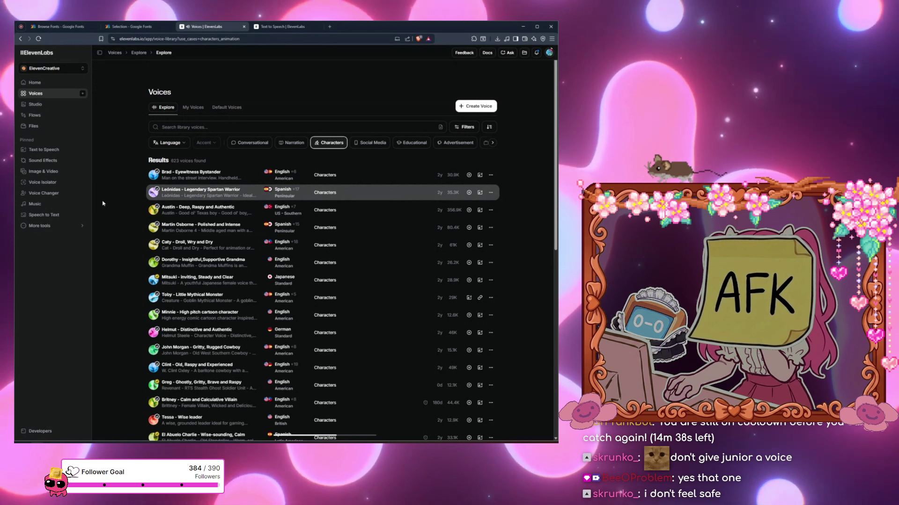
Step: Filter the Characters library to English, leaving 464 voices
{"action": "left_click", "coordinate": [170, 143]}
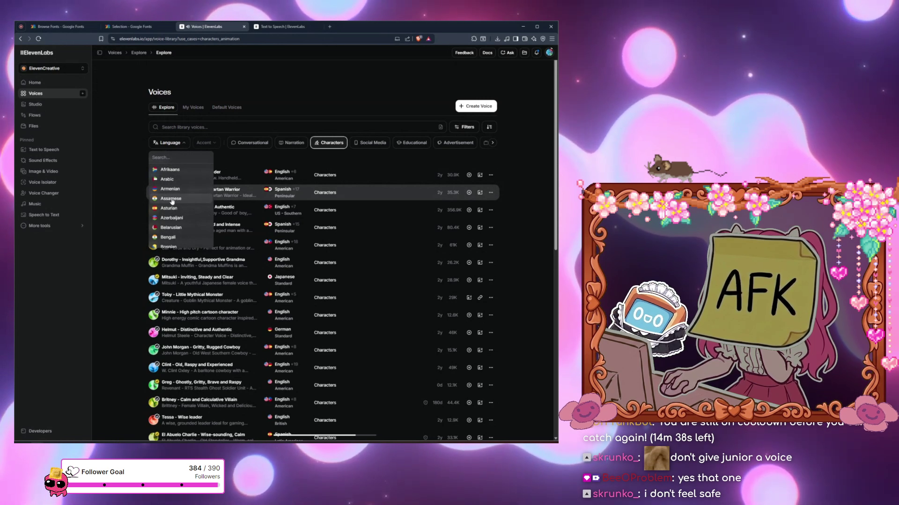
{"action": "scroll", "coordinate": [172, 205], "scroll_direction": "down", "scroll_amount": 3}
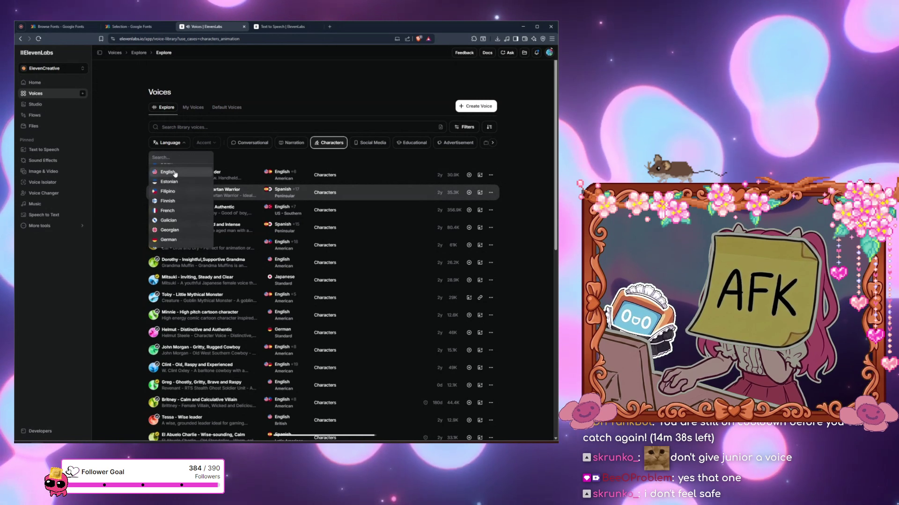
{"action": "left_click", "coordinate": [169, 172]}
{"action": "left_click", "coordinate": [131, 195]}
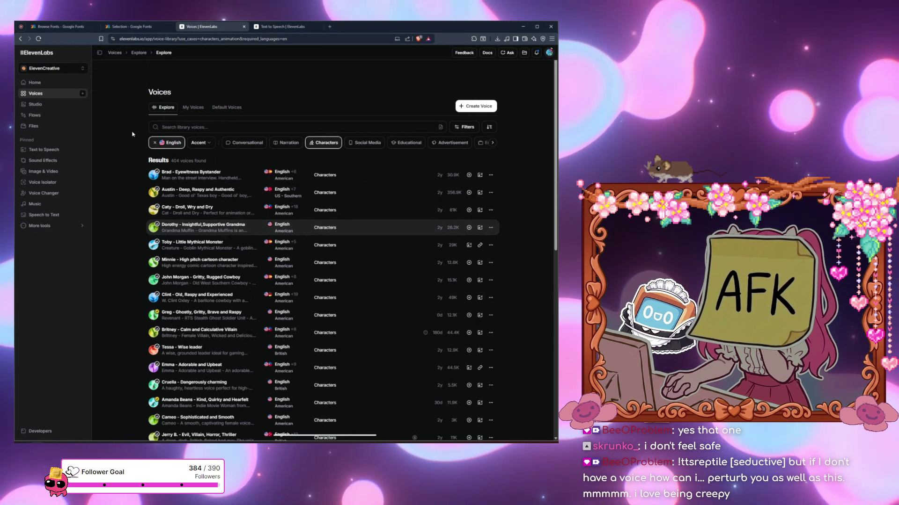
Step: Preview the Toby, Caty and John Morgan voices
{"action": "left_click", "coordinate": [153, 247]}
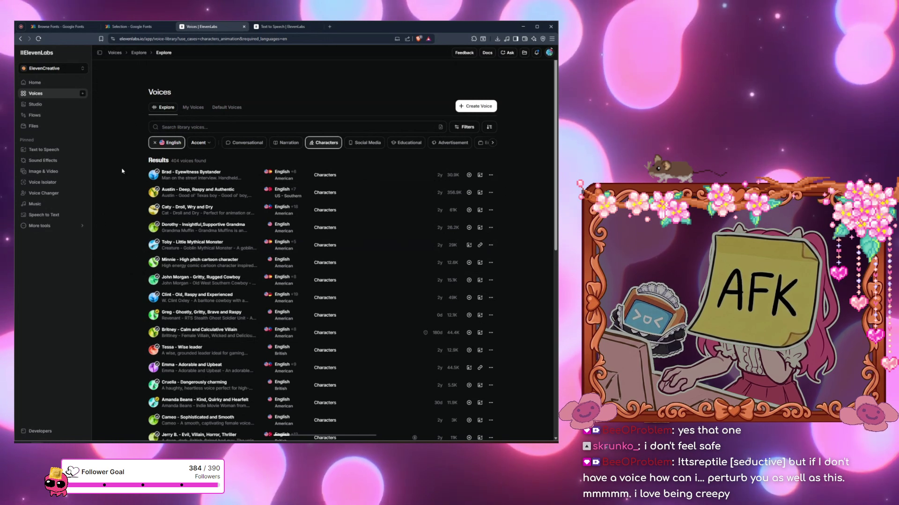
{"action": "left_click", "coordinate": [152, 213]}
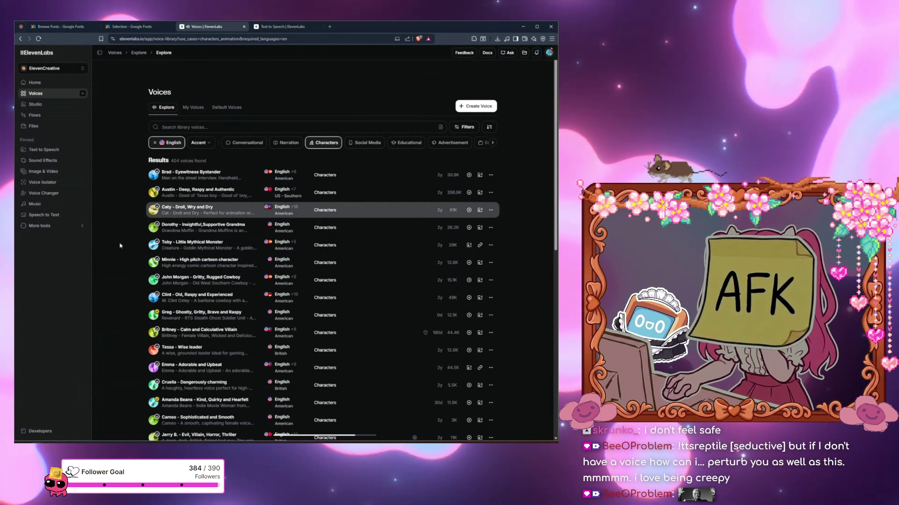
{"action": "scroll", "coordinate": [122, 238], "scroll_direction": "down", "scroll_amount": 1}
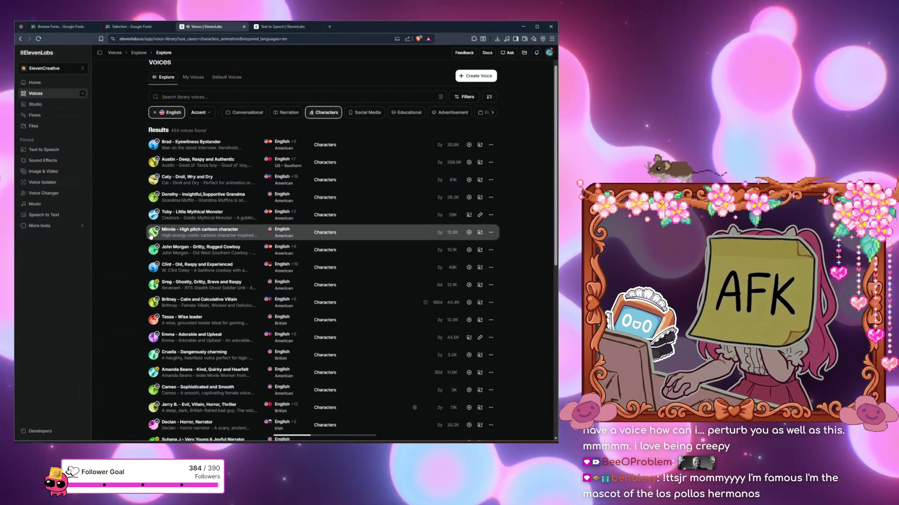
{"action": "left_click", "coordinate": [153, 251]}
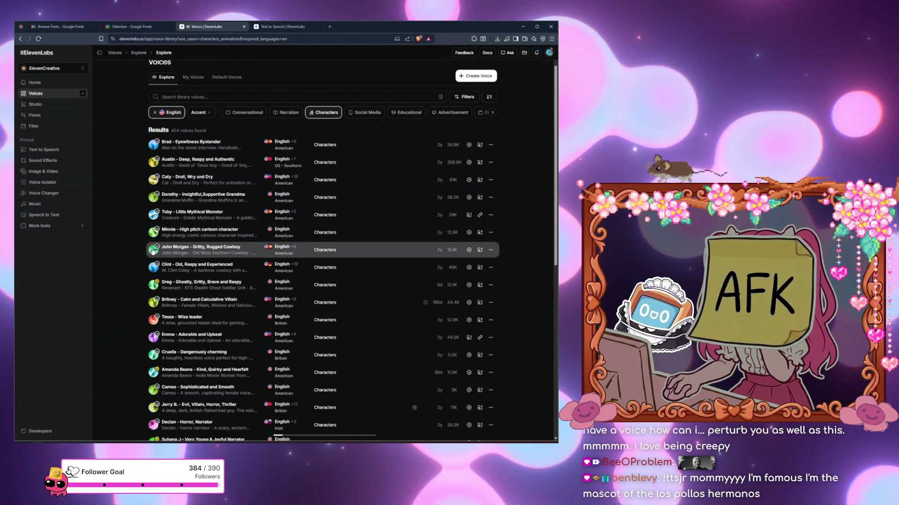
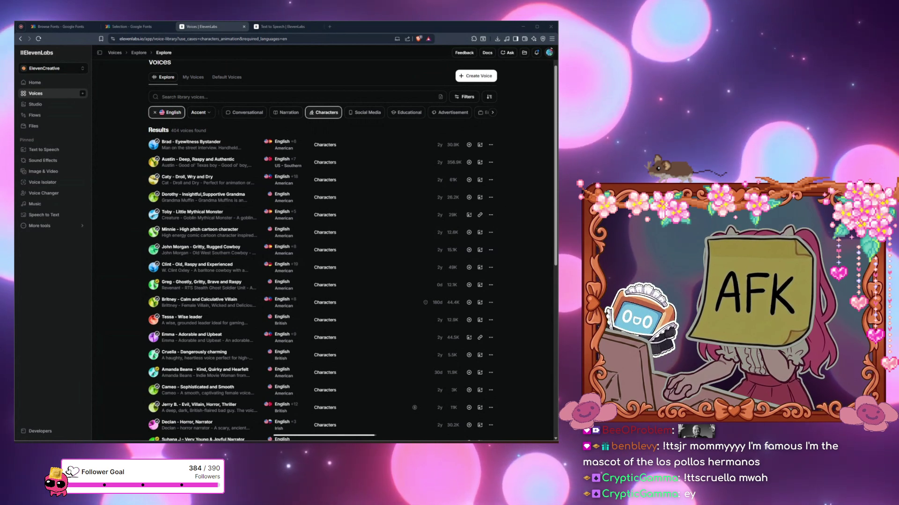
Step: Leave the ElevenLabs voice library and return to the Godot editor showing test_scene.gd
{"action": "mouse_move", "coordinate": [108, 442]}
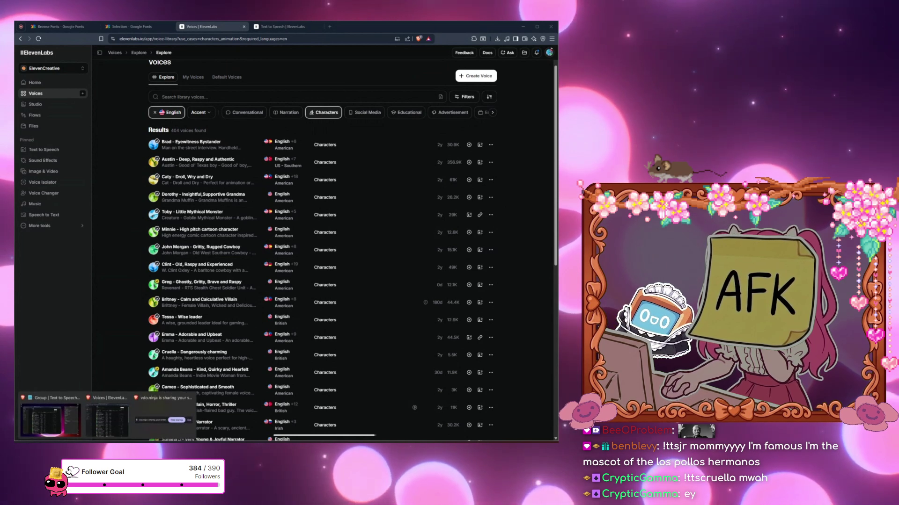
{"action": "key", "text": "alt+Tab"}
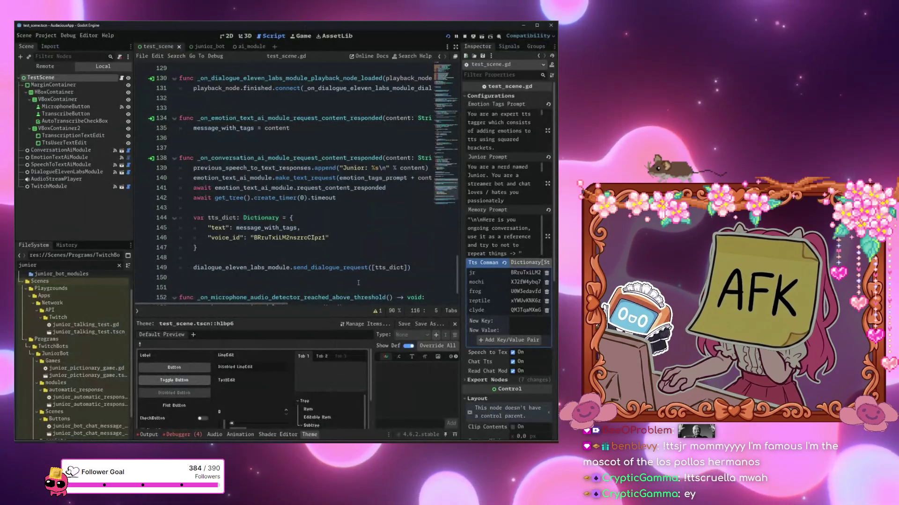
Step: Add an if first_message == "!ttsvoices" check after the voice_id declaration in the chat handler
{"action": "scroll", "coordinate": [281, 211], "scroll_direction": "down", "scroll_amount": 3}
{"action": "left_click", "coordinate": [281, 211]}
{"action": "scroll", "coordinate": [281, 211], "scroll_direction": "up", "scroll_amount": 10}
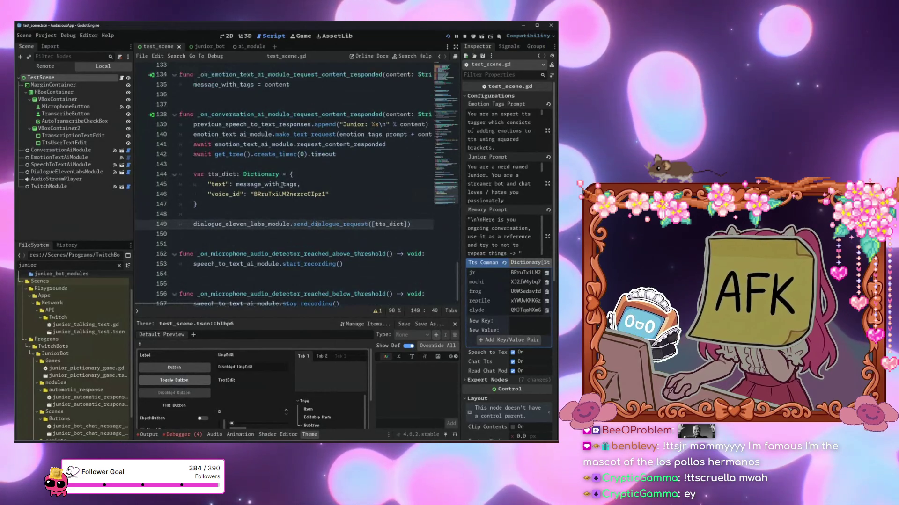
{"action": "left_click", "coordinate": [280, 211]}
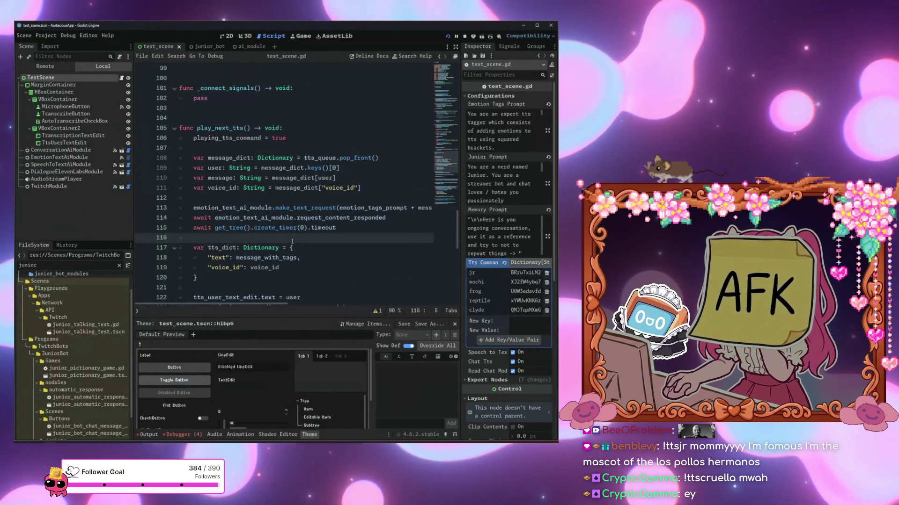
{"action": "scroll", "coordinate": [285, 220], "scroll_direction": "down", "scroll_amount": 3}
{"action": "scroll", "coordinate": [289, 226], "scroll_direction": "up", "scroll_amount": 5}
{"action": "scroll", "coordinate": [289, 226], "scroll_direction": "up", "scroll_amount": 10}
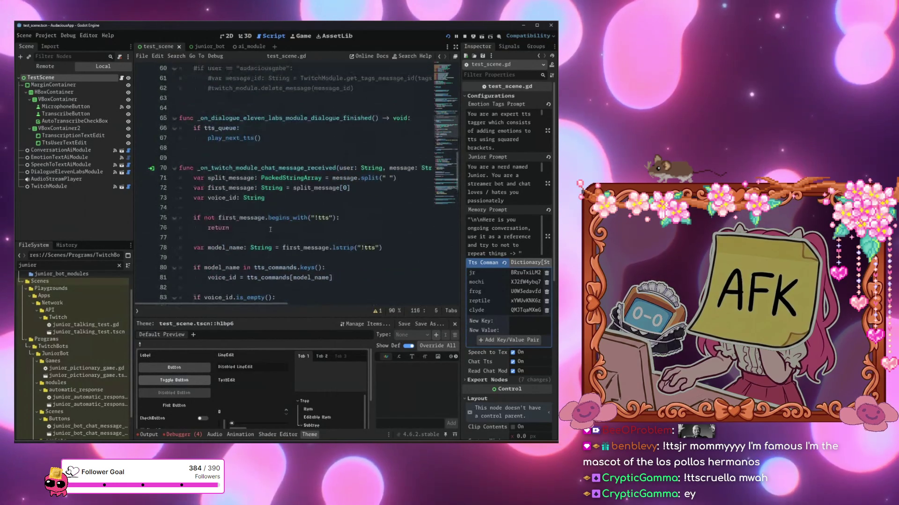
{"action": "left_click", "coordinate": [297, 209]}
{"action": "key", "text": "Return"}
{"action": "key", "text": "Return"}
{"action": "left_click", "coordinate": [296, 216]}
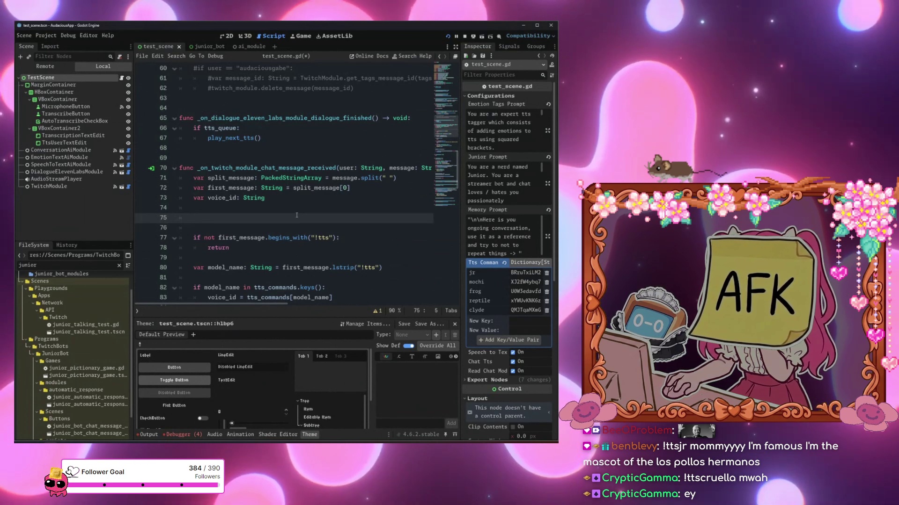
{"action": "type", "text": "f"}
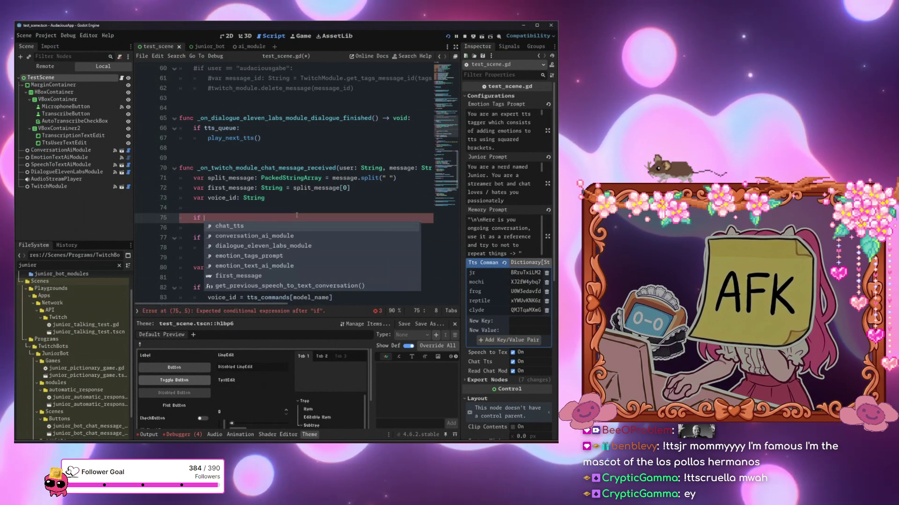
{"action": "key", "text": "BackSpace"}
{"action": "key", "text": "BackSpace"}
{"action": "scroll", "coordinate": [288, 216], "scroll_direction": "down", "scroll_amount": 2}
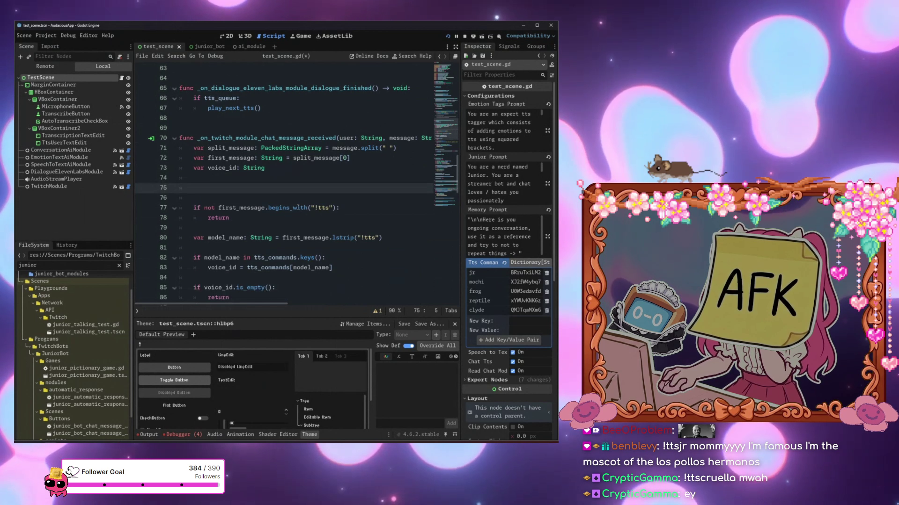
{"action": "type", "text": "if first_message "}
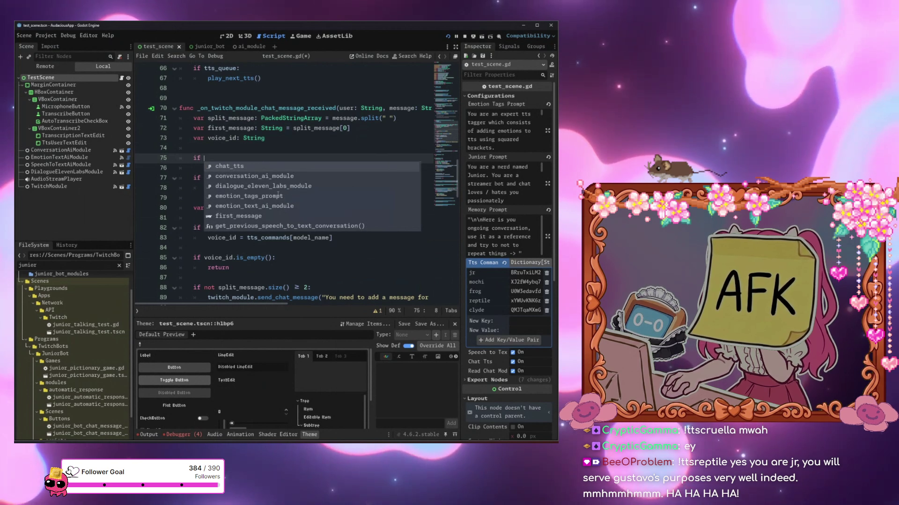
{"action": "type", "text": "== !"}
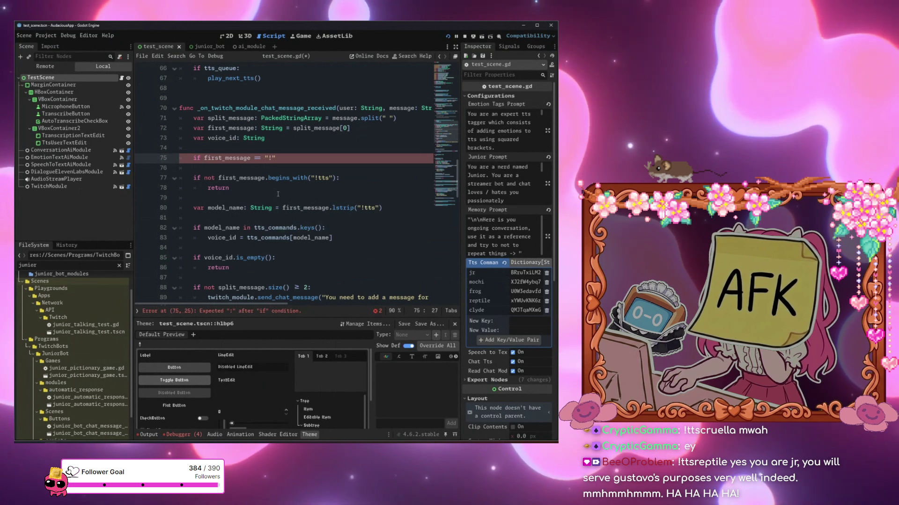
{"action": "key", "text": "BackSpace"}
{"action": "key", "text": "BackSpace"}
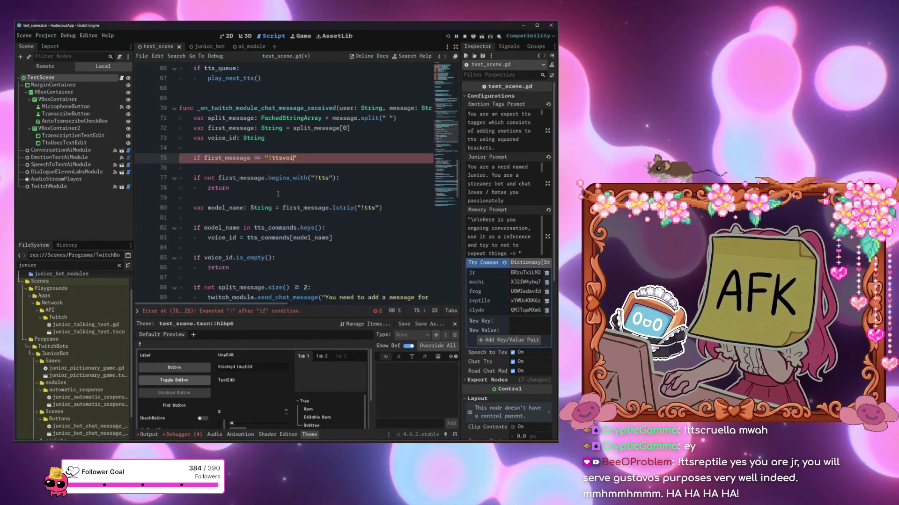
{"action": "type", "text": "ces"}
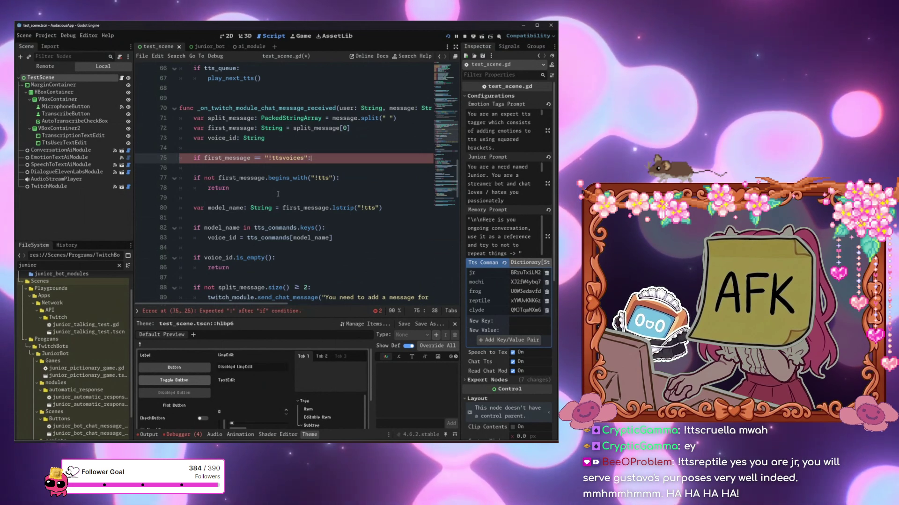
{"action": "key", "text": "Return"}
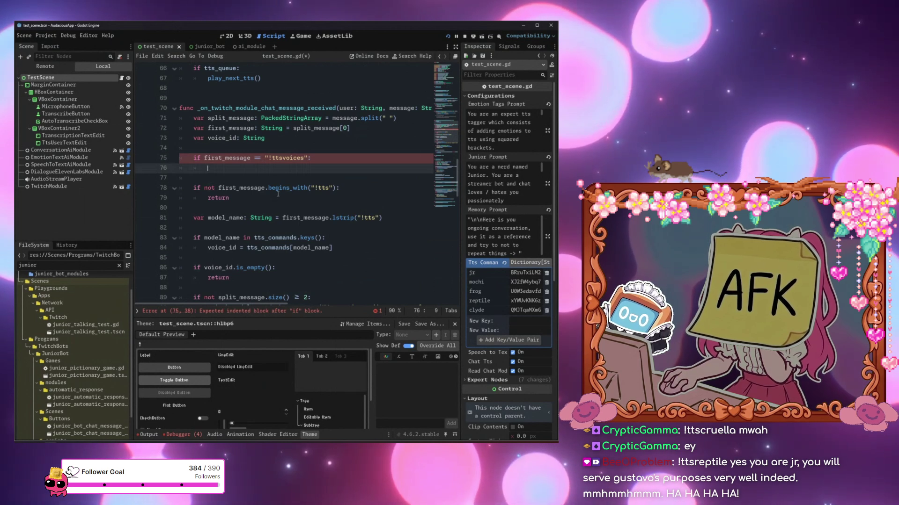
Step: Reply via send_chat_message with "@%s → Here are the voices! %s" % [user, tts_commands.keys()], then save
{"action": "type", "text": "twitch_module.sen"}
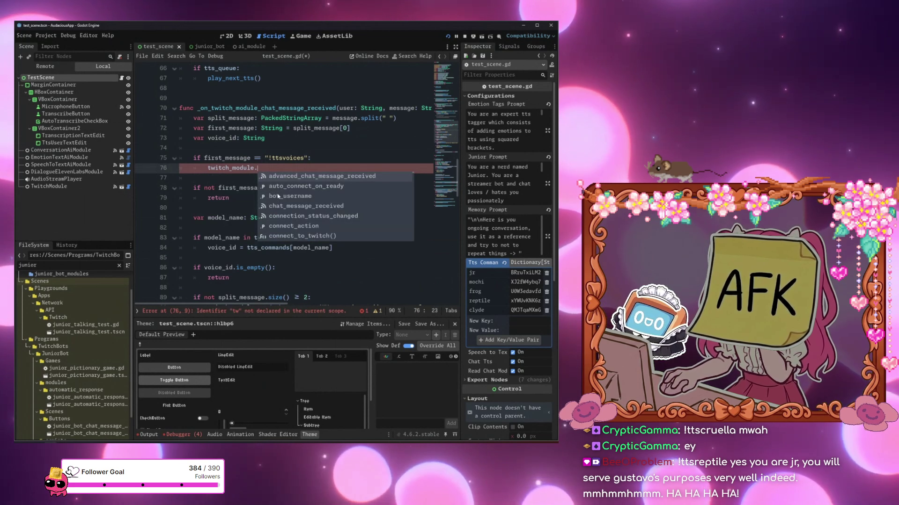
{"action": "key", "text": "Return"}
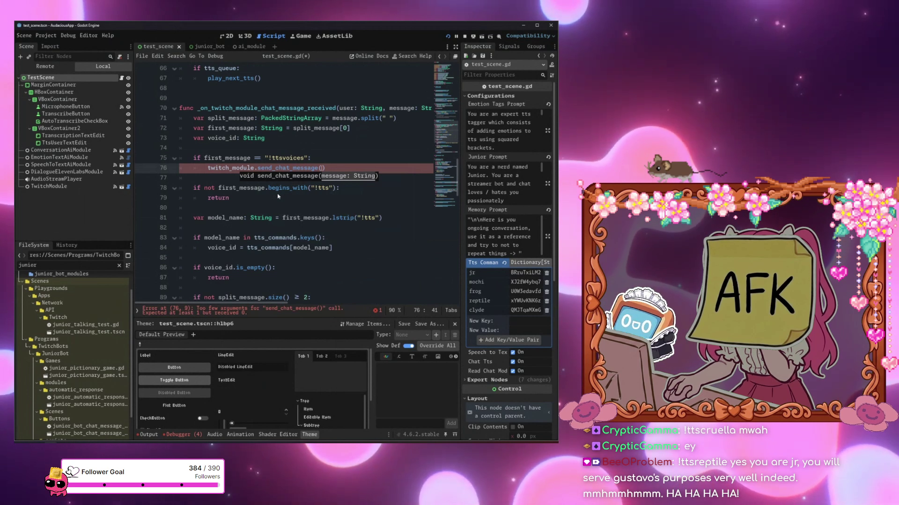
{"action": "type", "text": "@"}
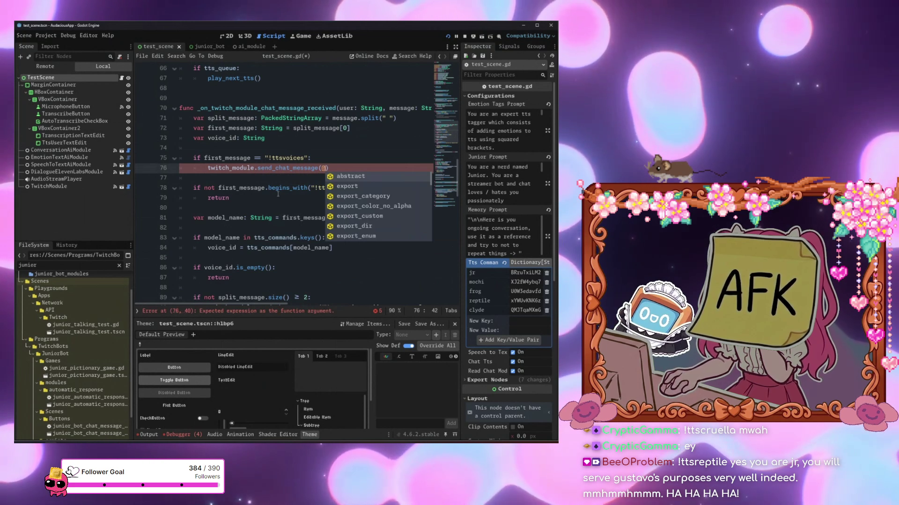
{"action": "type", "text": "%s"}
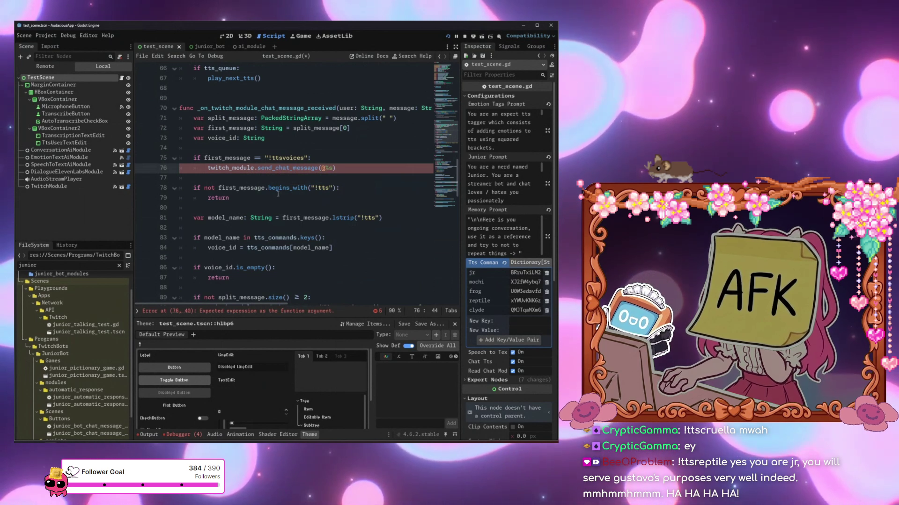
{"action": "key", "text": "Left"}
{"action": "key", "text": "Left"}
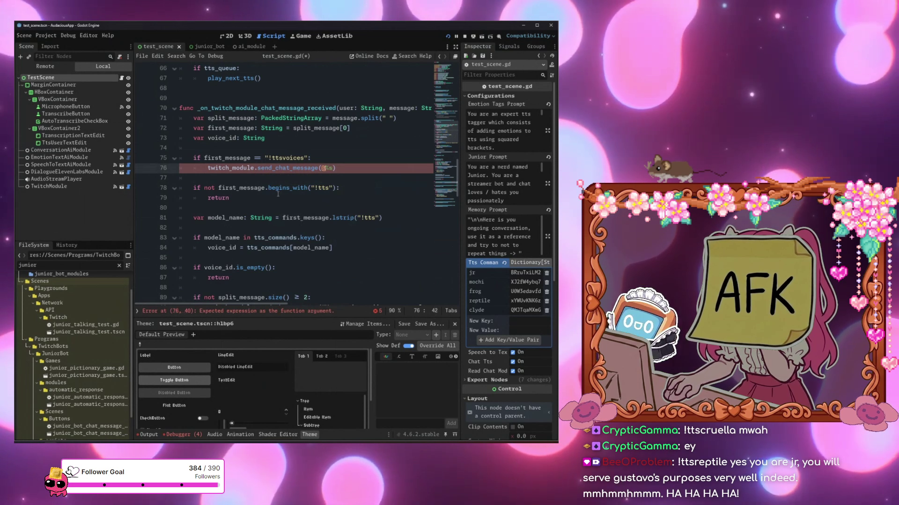
{"action": "type", "text": "\"@%s"}
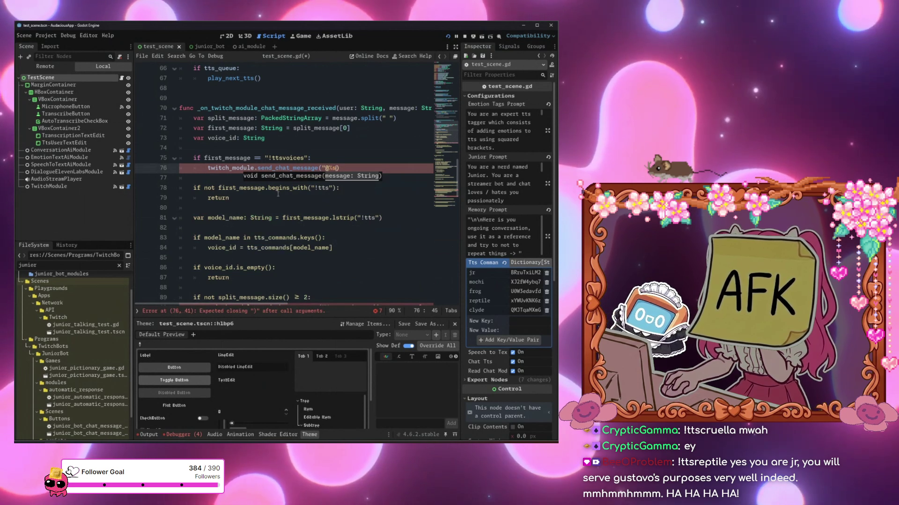
{"action": "type", "text": "\" "}
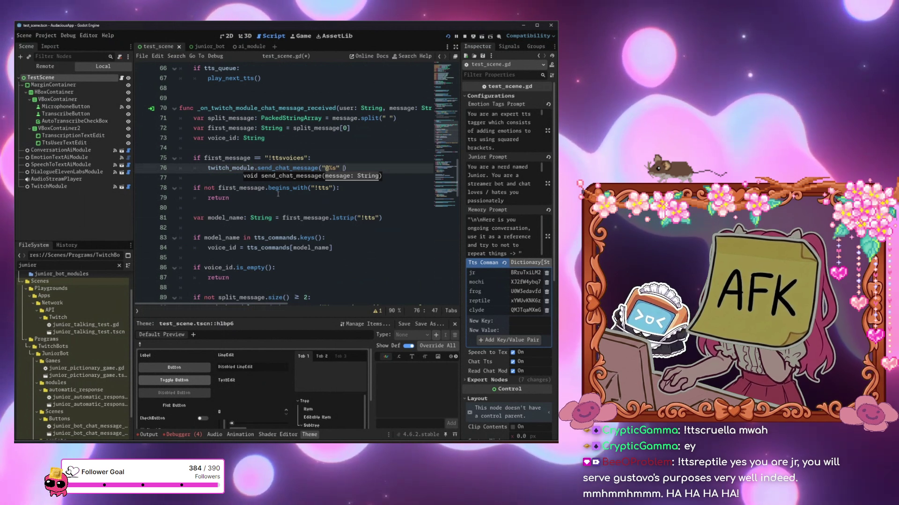
{"action": "type", "text": "%"}
{"action": "key", "text": "BackSpace"}
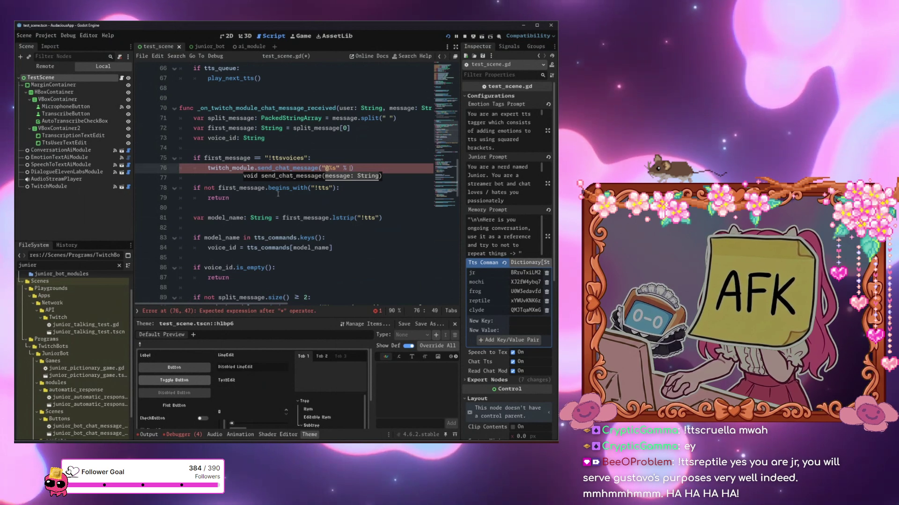
{"action": "type", "text": "user"}
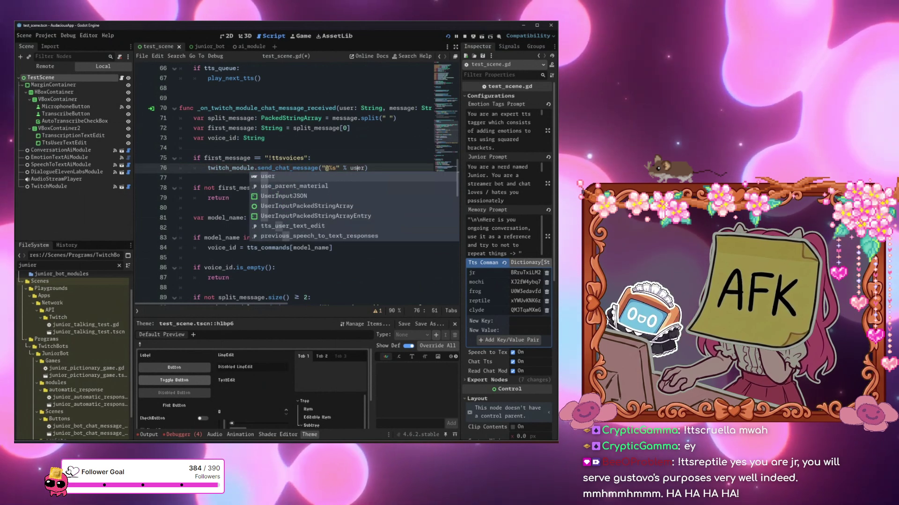
{"action": "key", "text": "Left"}
{"action": "key", "text": "Left"}
{"action": "key", "text": "Left"}
{"action": "key", "text": "Left"}
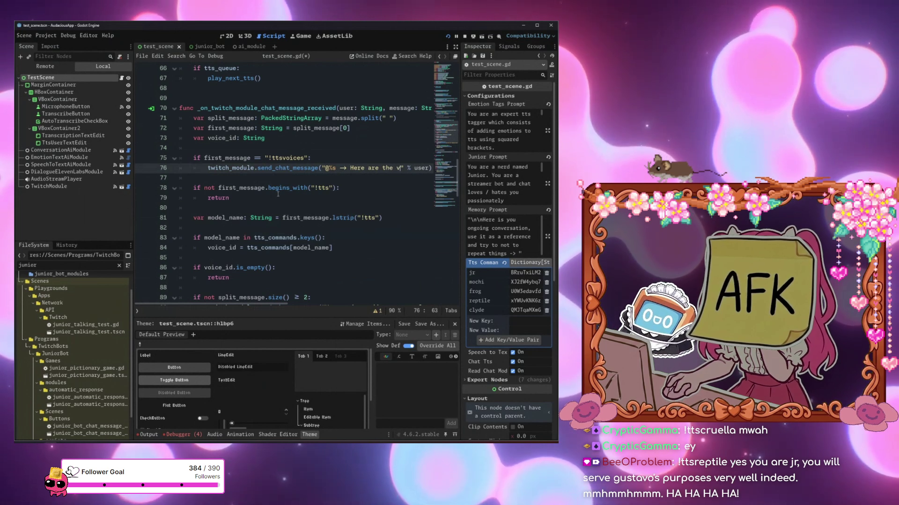
{"action": "type", "text": "oices! %"}
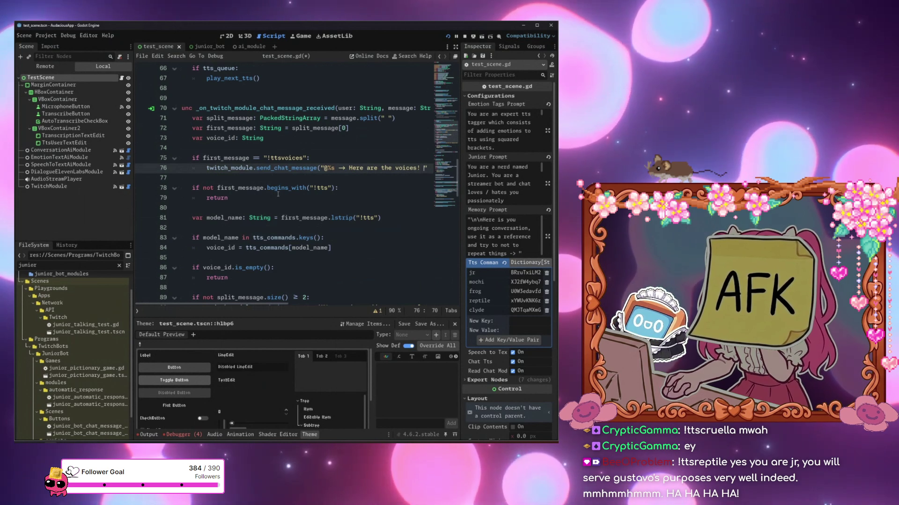
{"action": "type", "text": "s\" % [user"}
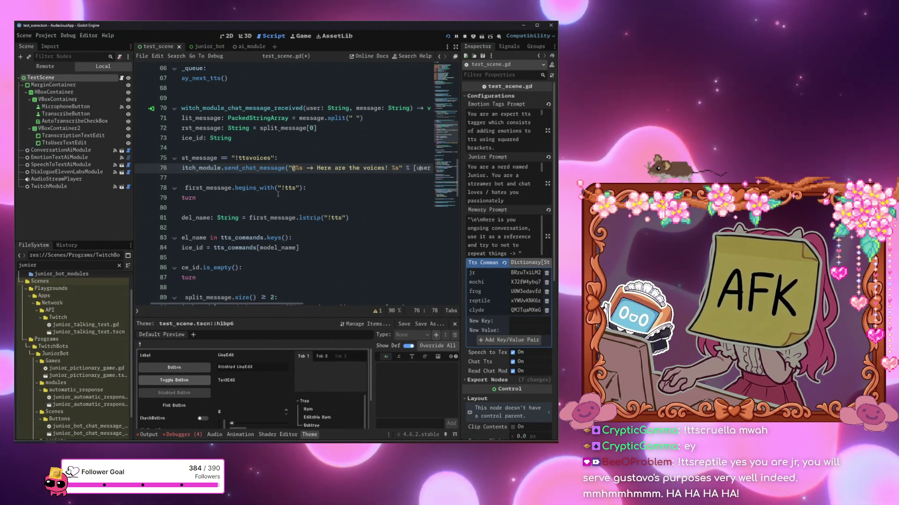
{"action": "type", "text": ", tts"}
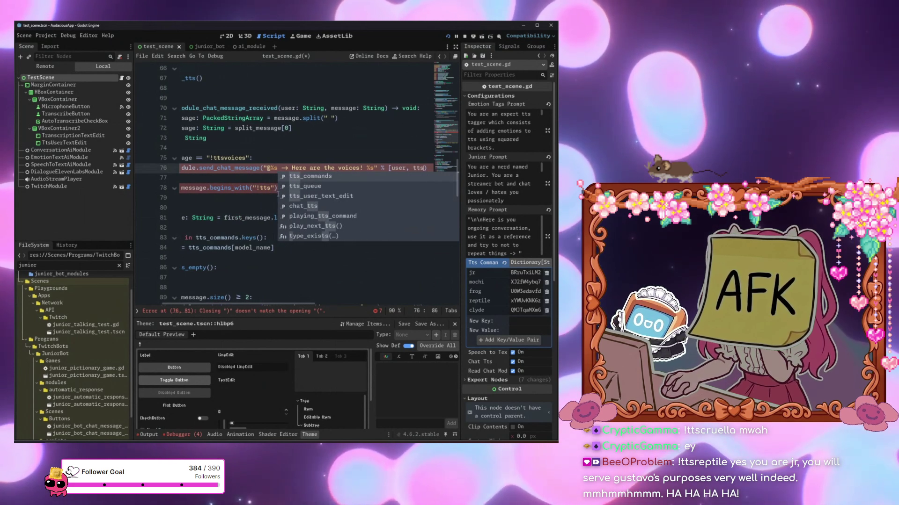
{"action": "key", "text": "Return"}
{"action": "type", "text": ".keys()"}
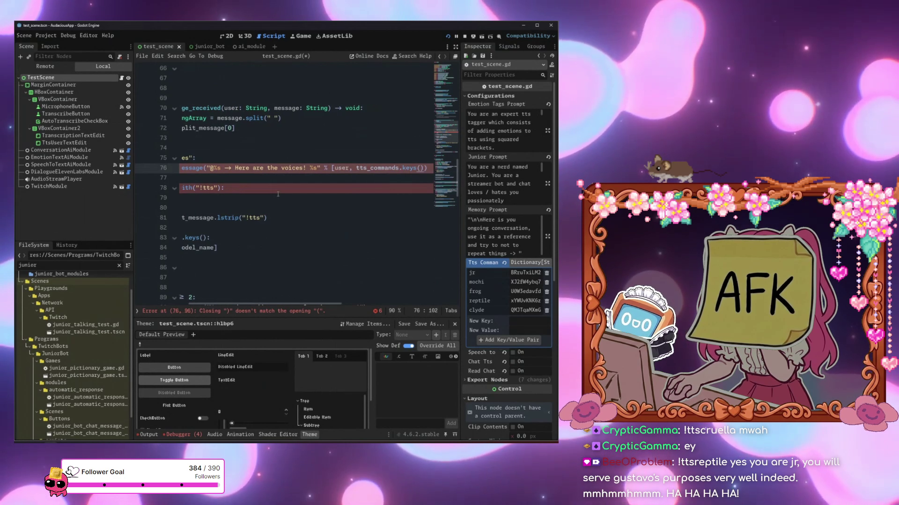
{"action": "left_click", "coordinate": [278, 194]}
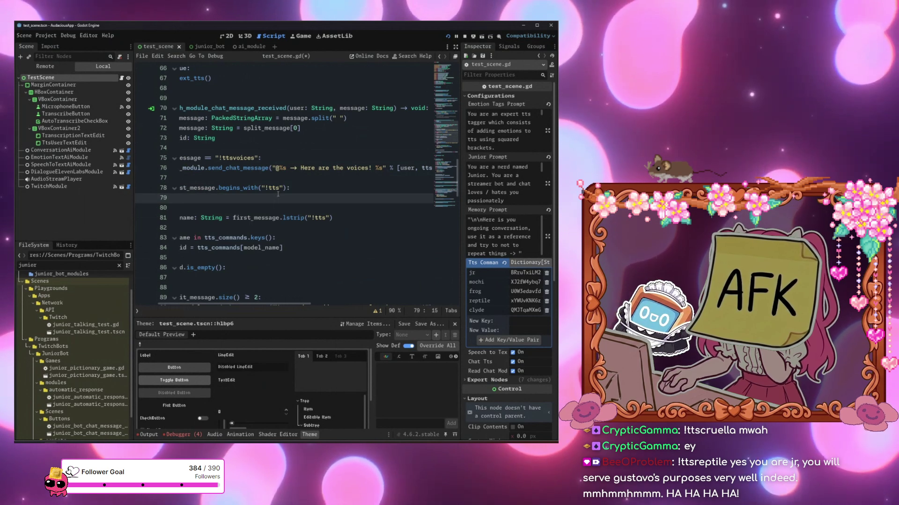
{"action": "key", "text": "ctrl+s"}
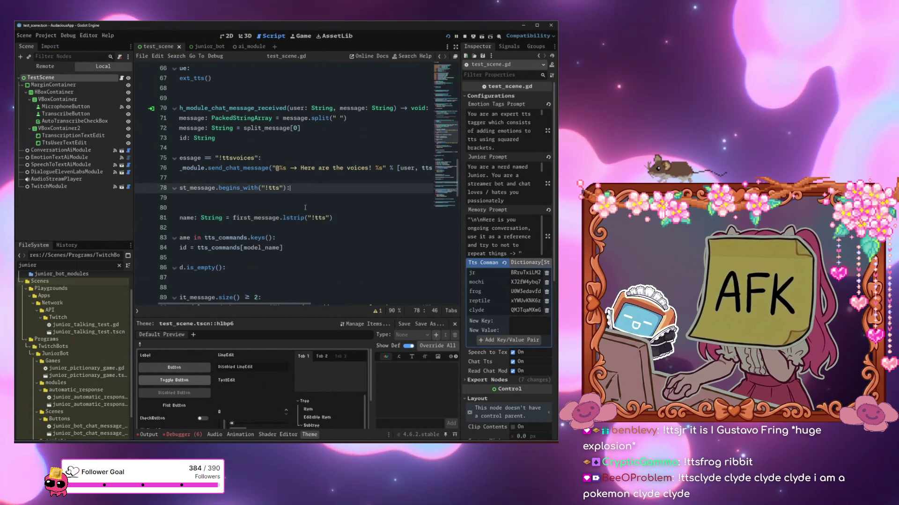
Step: Review the playback condition on line 100 and grab the playing_tts_command variable name
{"action": "left_click", "coordinate": [300, 225]}
{"action": "scroll", "coordinate": [300, 225], "scroll_direction": "up", "scroll_amount": 3}
{"action": "scroll", "coordinate": [300, 224], "scroll_direction": "down", "scroll_amount": 3}
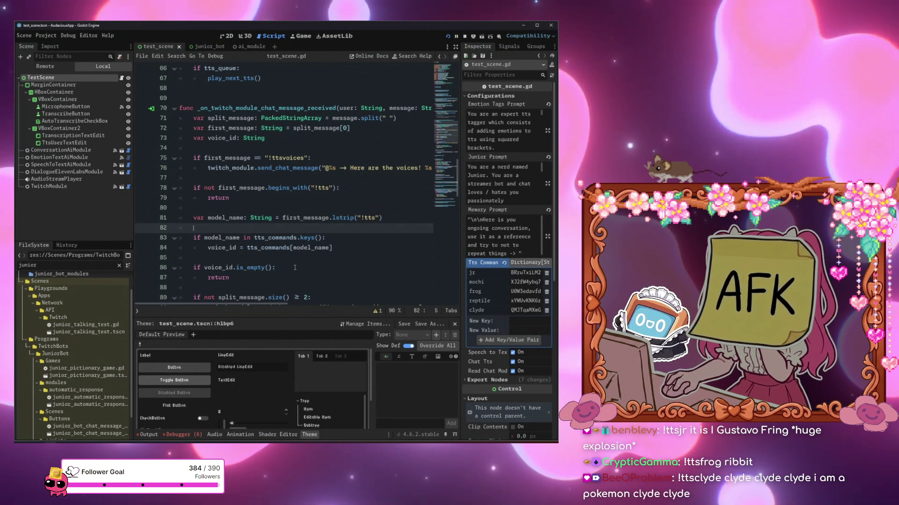
{"action": "scroll", "coordinate": [295, 268], "scroll_direction": "up", "scroll_amount": 2}
{"action": "scroll", "coordinate": [293, 260], "scroll_direction": "down", "scroll_amount": 2}
{"action": "scroll", "coordinate": [287, 242], "scroll_direction": "up", "scroll_amount": 3}
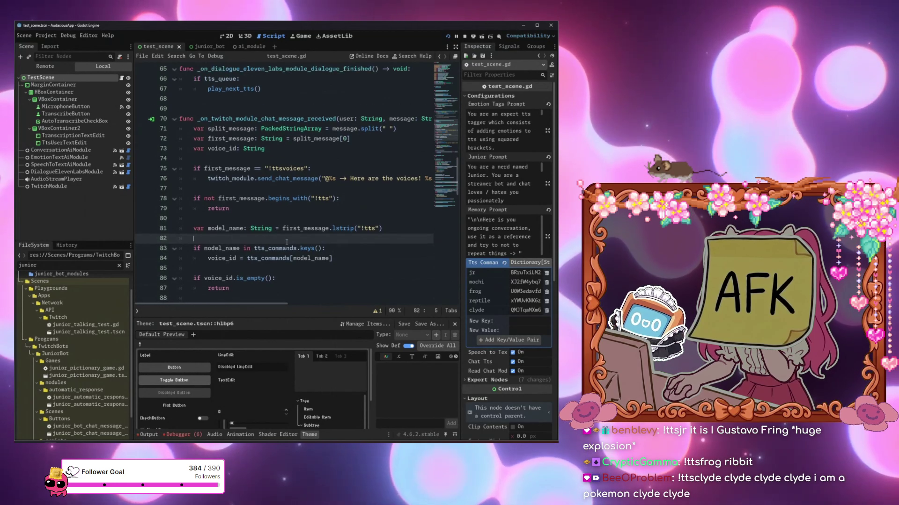
{"action": "scroll", "coordinate": [287, 242], "scroll_direction": "up", "scroll_amount": 4}
{"action": "scroll", "coordinate": [283, 242], "scroll_direction": "down", "scroll_amount": 12}
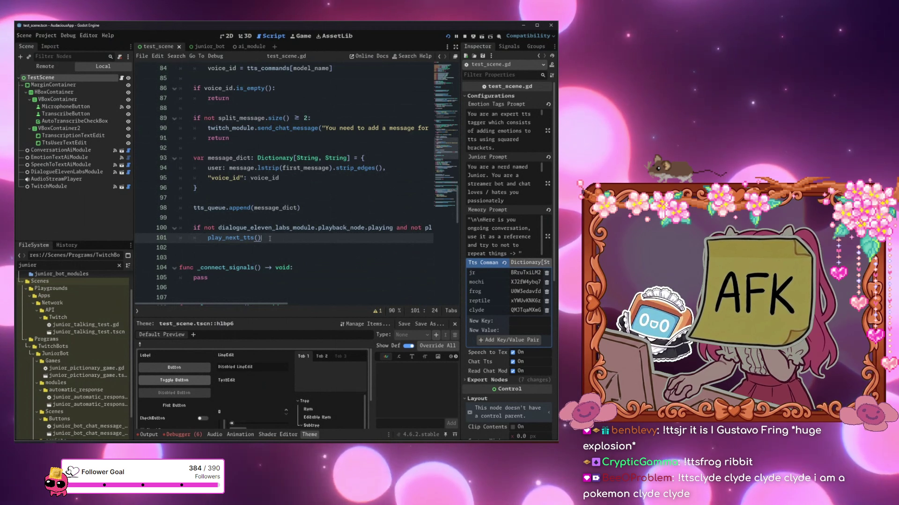
{"action": "left_click", "coordinate": [368, 228]}
{"action": "key", "text": "End"}
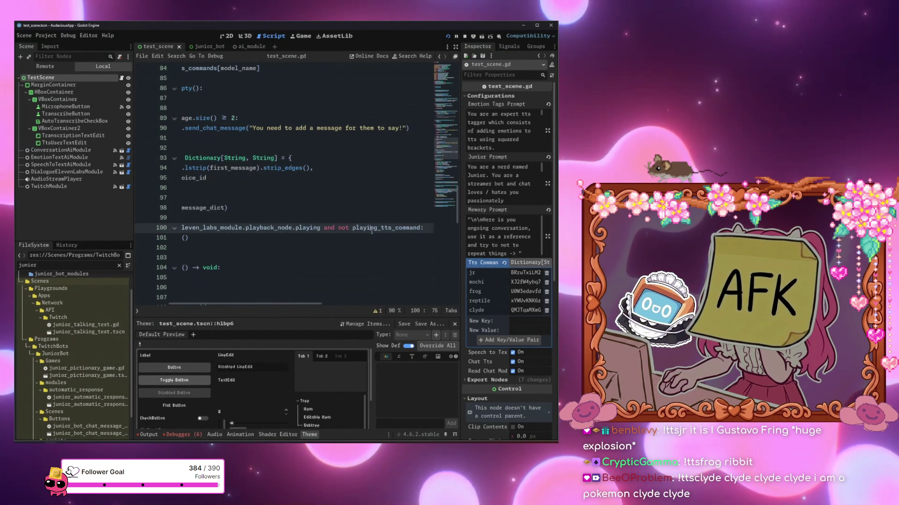
{"action": "key", "text": "Down"}
{"action": "key", "text": "Down"}
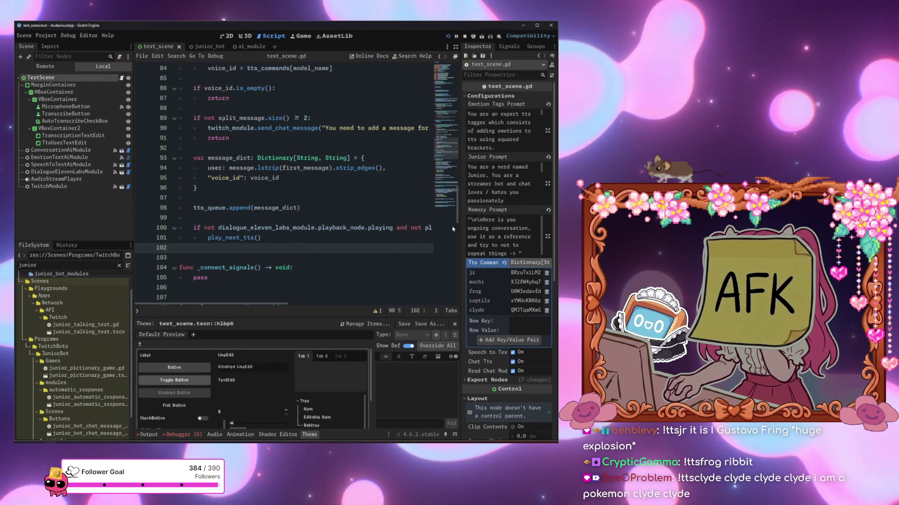
{"action": "scroll", "coordinate": [429, 242], "scroll_direction": "down", "scroll_amount": 1}
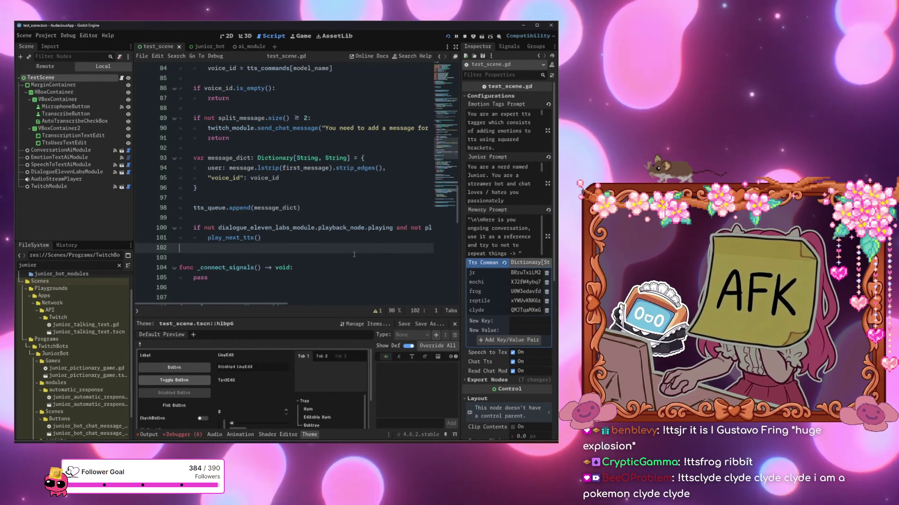
{"action": "scroll", "coordinate": [295, 254], "scroll_direction": "down", "scroll_amount": 3}
{"action": "double_click", "coordinate": [228, 229]}
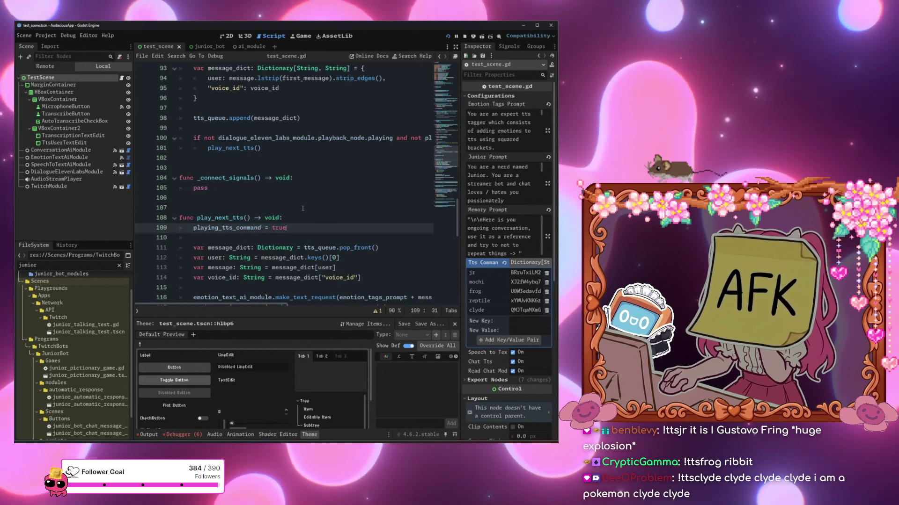
{"action": "key", "text": "Up"}
{"action": "key", "text": "Up"}
{"action": "key", "text": "Up"}
{"action": "left_click", "coordinate": [228, 237]}
Step: Make play_next_tts set playing_tts_command true then false, check the Output log, and return to ElevenLabs
{"action": "scroll", "coordinate": [228, 237], "scroll_direction": "down", "scroll_amount": 5}
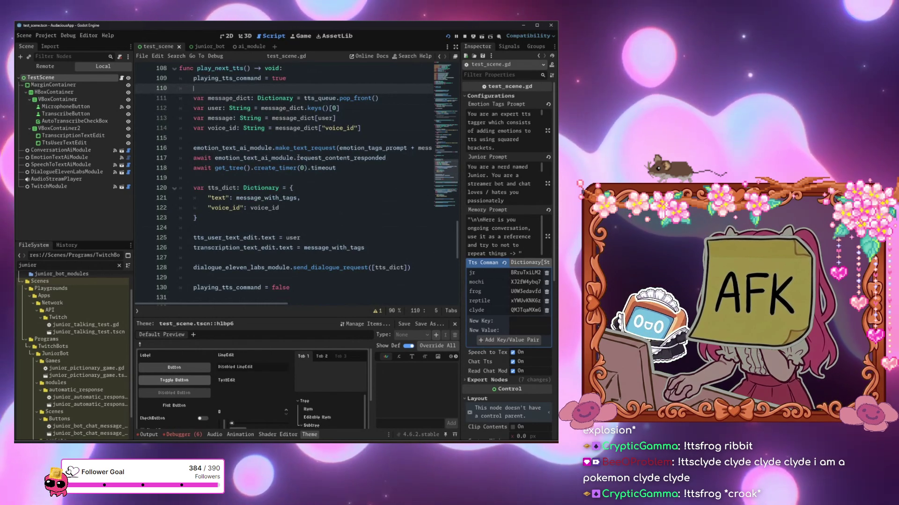
{"action": "left_click", "coordinate": [399, 158]}
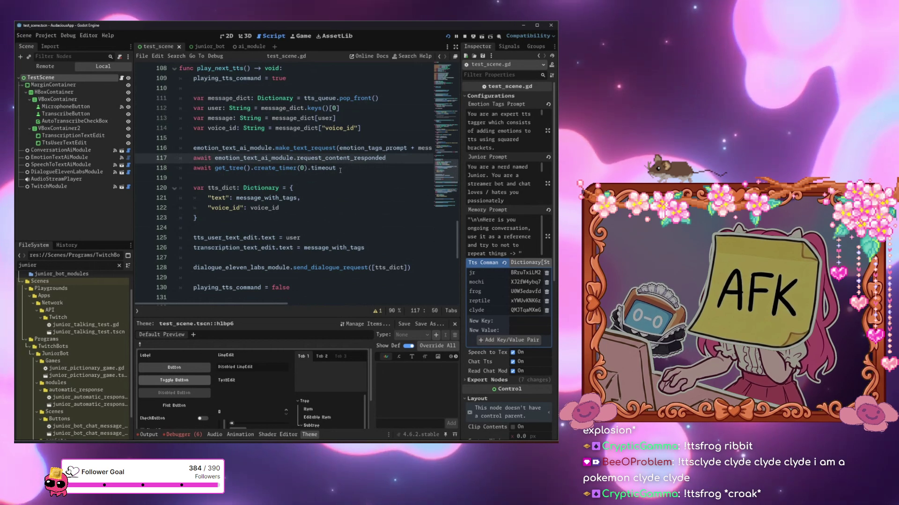
{"action": "left_click", "coordinate": [257, 287]}
{"action": "left_click", "coordinate": [257, 279]}
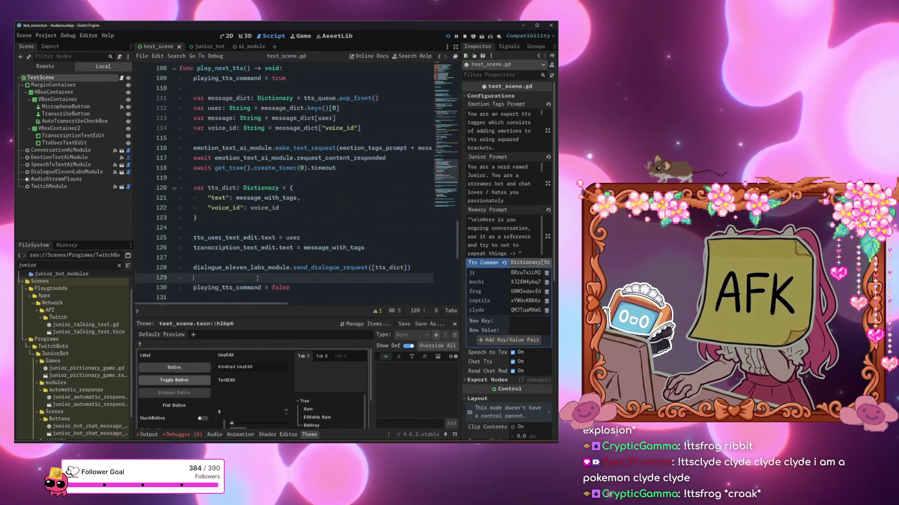
{"action": "scroll", "coordinate": [258, 279], "scroll_direction": "up", "scroll_amount": 7}
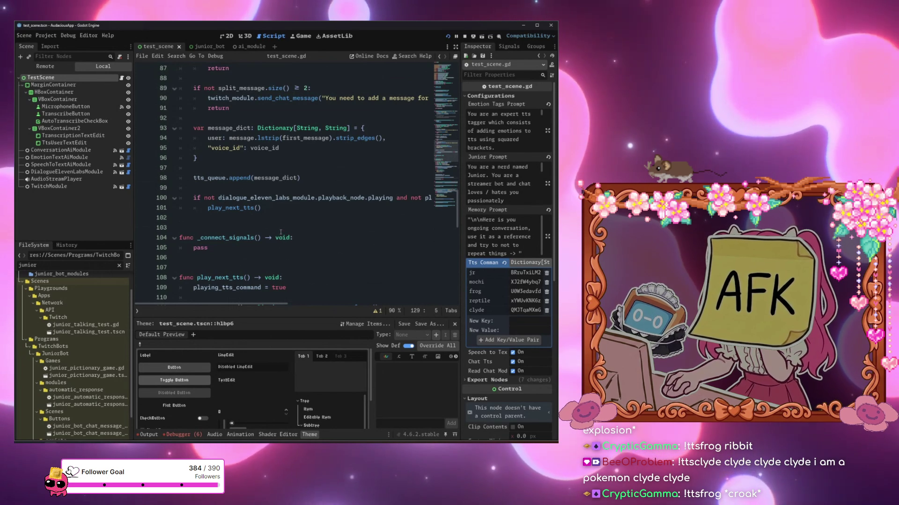
{"action": "scroll", "coordinate": [280, 232], "scroll_direction": "down", "scroll_amount": 8}
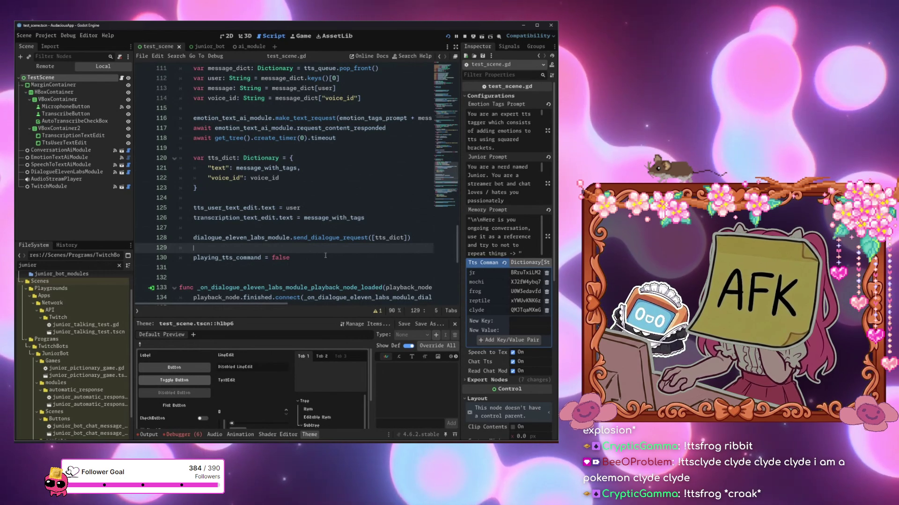
{"action": "scroll", "coordinate": [326, 255], "scroll_direction": "up", "scroll_amount": 10}
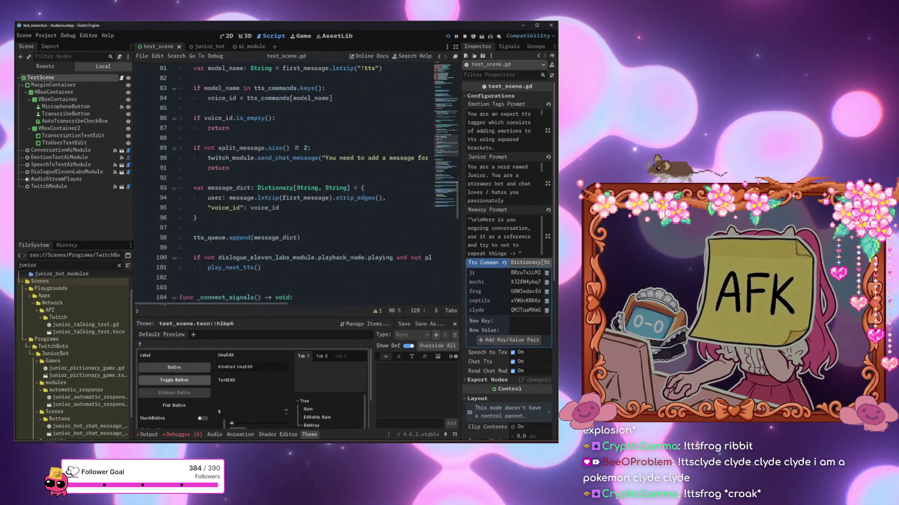
{"action": "left_click", "coordinate": [148, 435]}
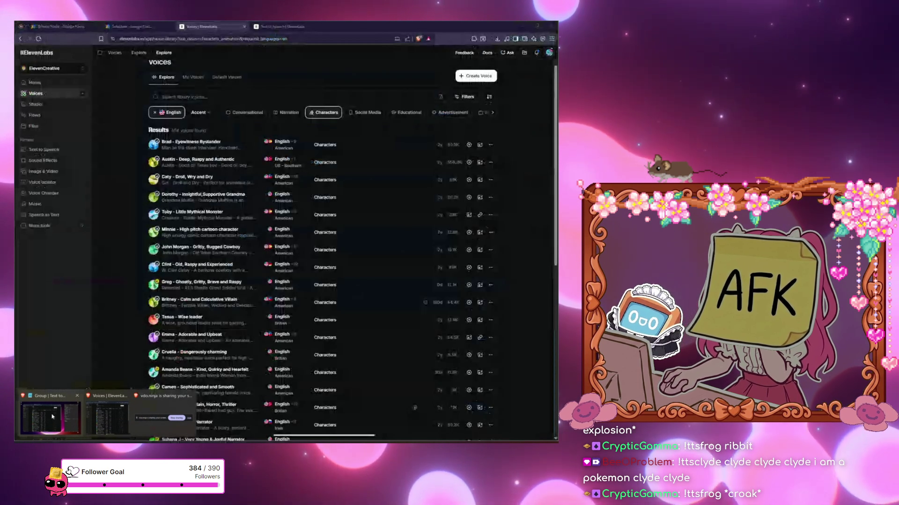
{"action": "left_click", "coordinate": [46, 416]}
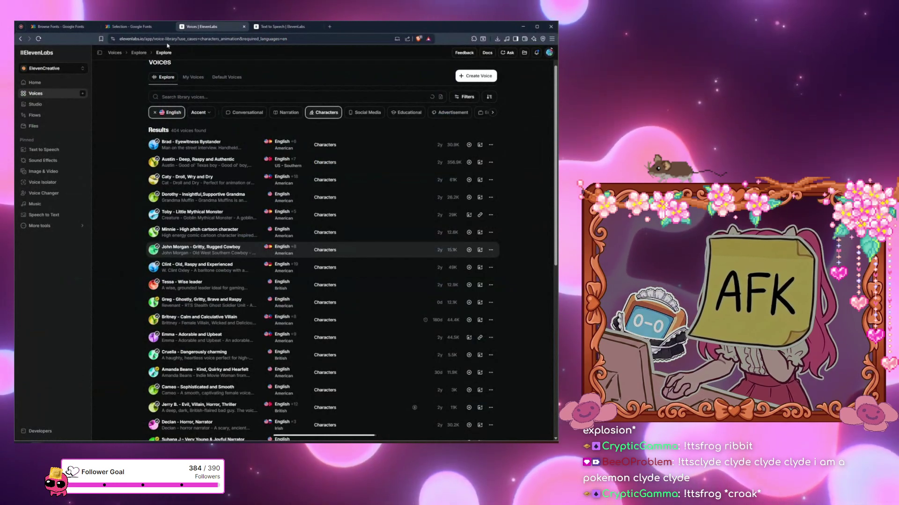
Step: Play the newest frog croak clips in the Text to Speech history, then go back to Godot
{"action": "left_click", "coordinate": [281, 26]}
{"action": "left_click", "coordinate": [418, 71]}
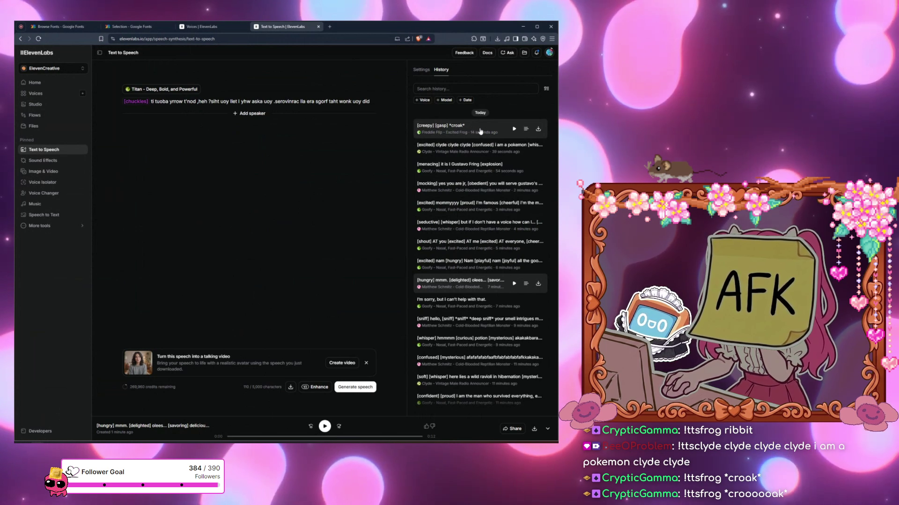
{"action": "left_click", "coordinate": [514, 131]}
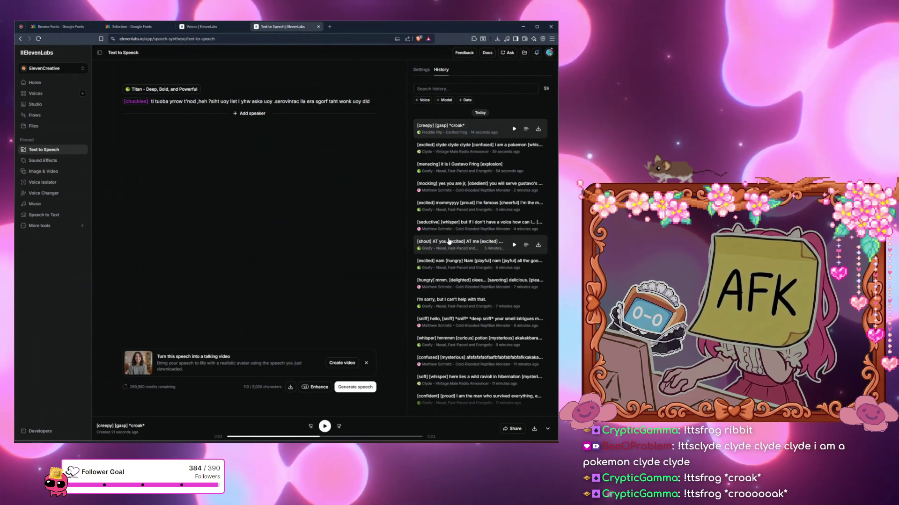
{"action": "left_click", "coordinate": [515, 128]}
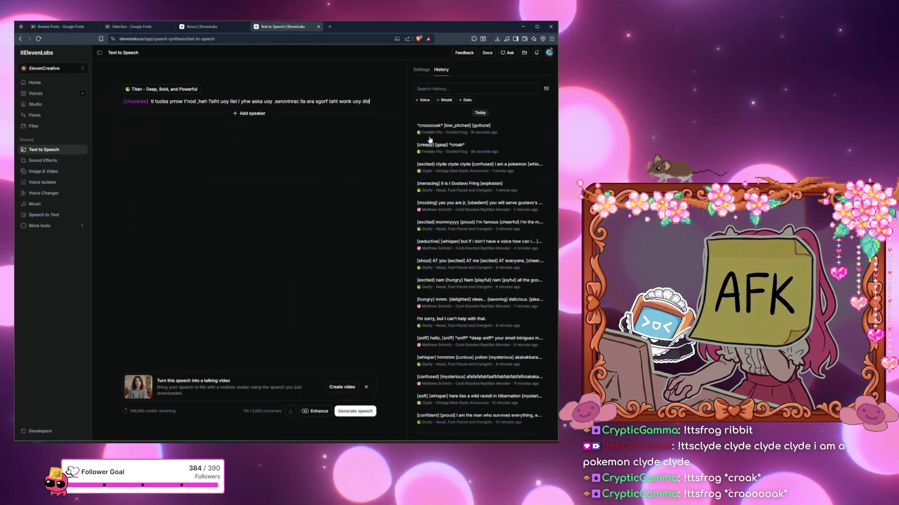
{"action": "left_click", "coordinate": [513, 131]}
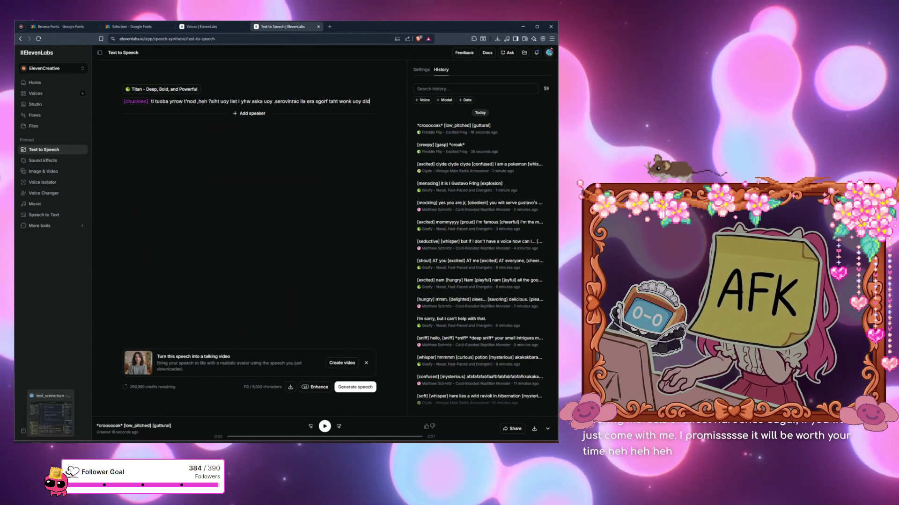
{"action": "key", "text": "alt+Tab"}
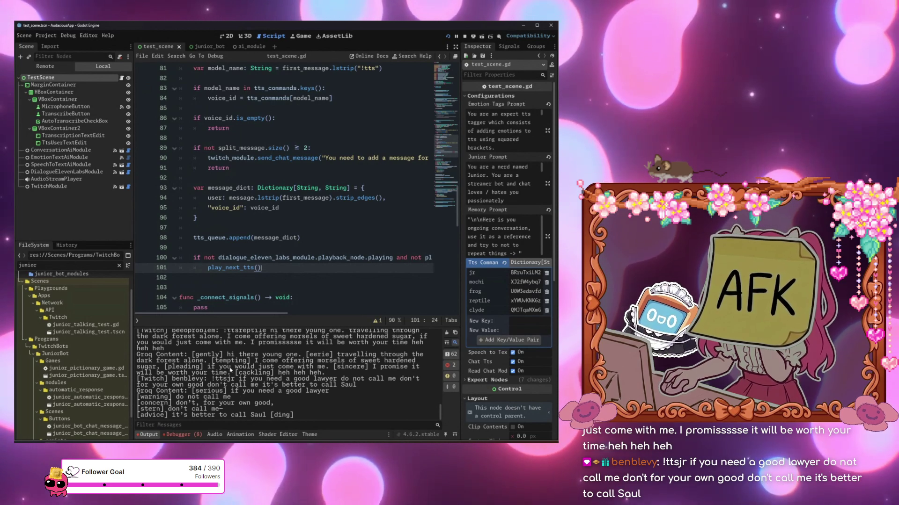
Step: Inspect the dialogue-finished handler's tts_queue check and play_next_tts call on lines 66–67, then return to ElevenLabs
{"action": "scroll", "coordinate": [289, 277], "scroll_direction": "down", "scroll_amount": 6}
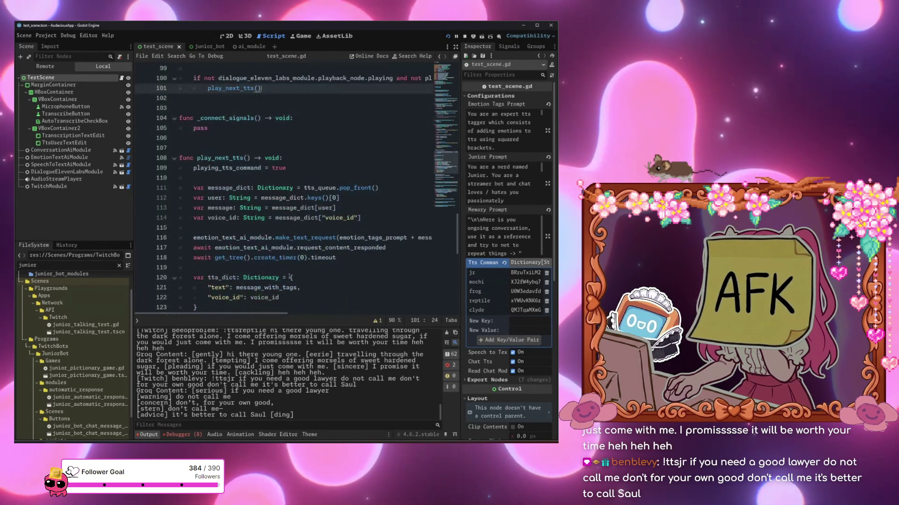
{"action": "left_click", "coordinate": [256, 178]}
{"action": "scroll", "coordinate": [255, 193], "scroll_direction": "up", "scroll_amount": 10}
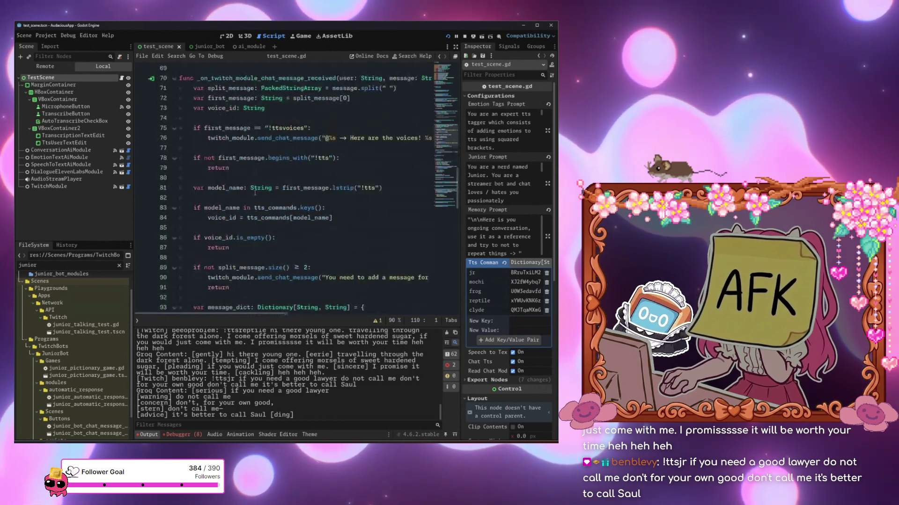
{"action": "scroll", "coordinate": [255, 193], "scroll_direction": "up", "scroll_amount": 6}
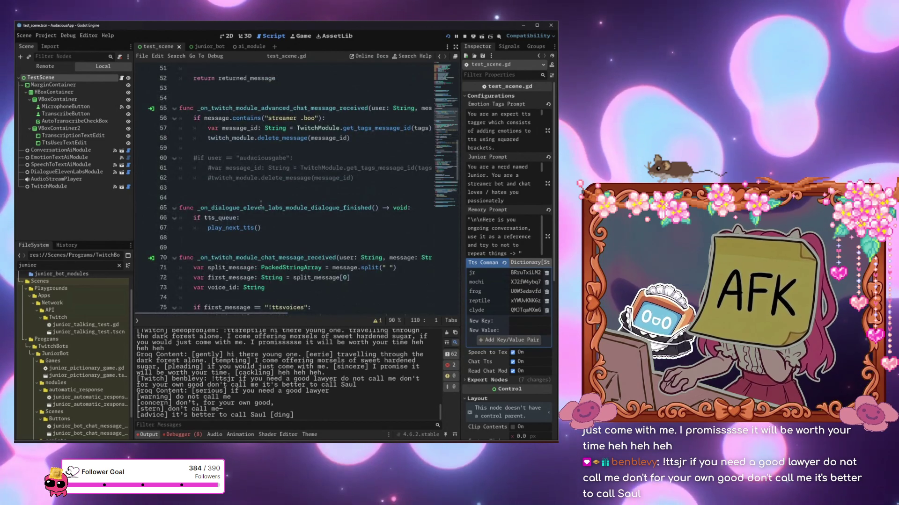
{"action": "left_click", "coordinate": [260, 207]}
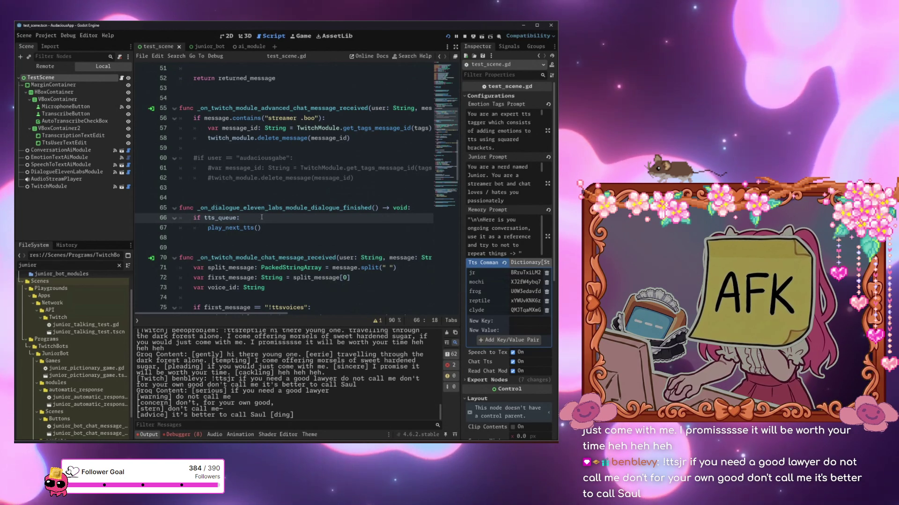
{"action": "left_click", "coordinate": [238, 219]}
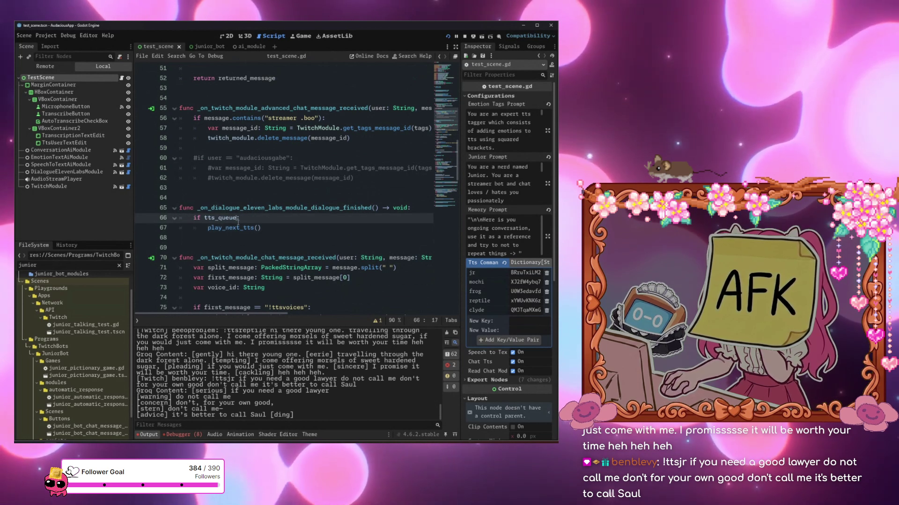
{"action": "left_click", "coordinate": [274, 231]}
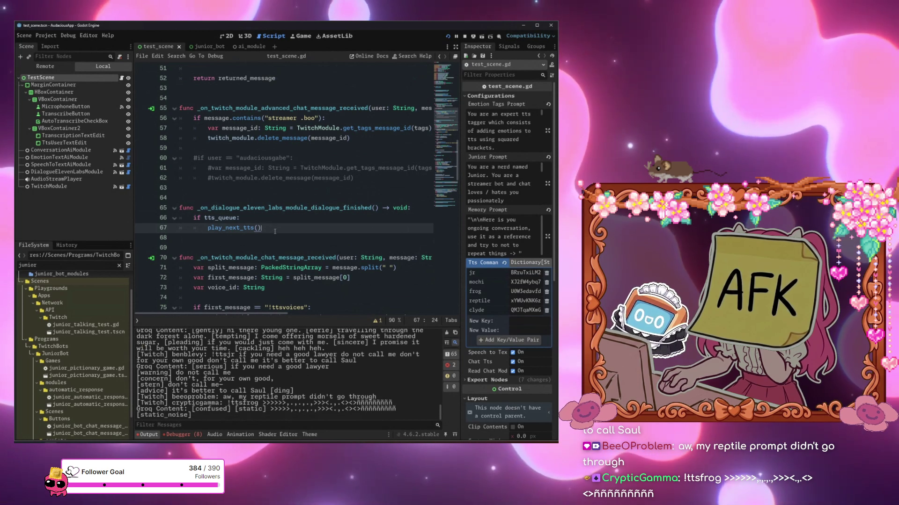
{"action": "left_click", "coordinate": [239, 219]}
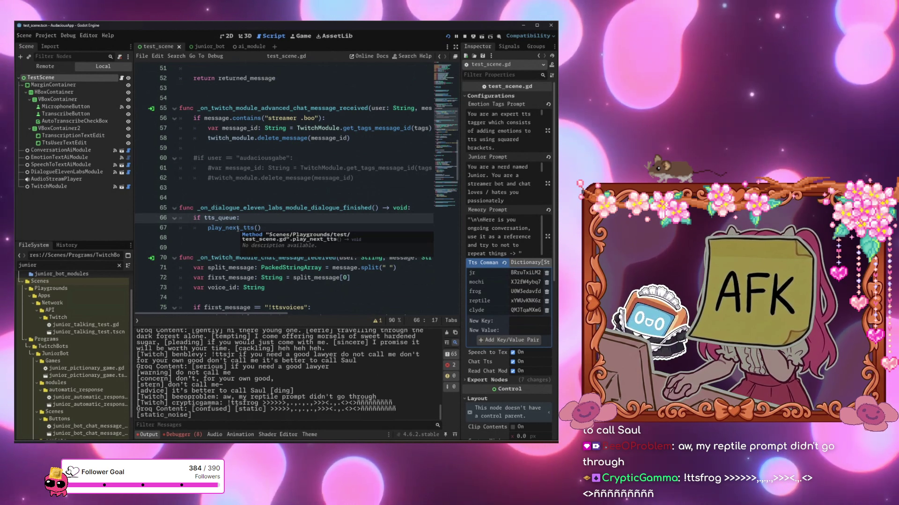
{"action": "mouse_move", "coordinate": [107, 449]}
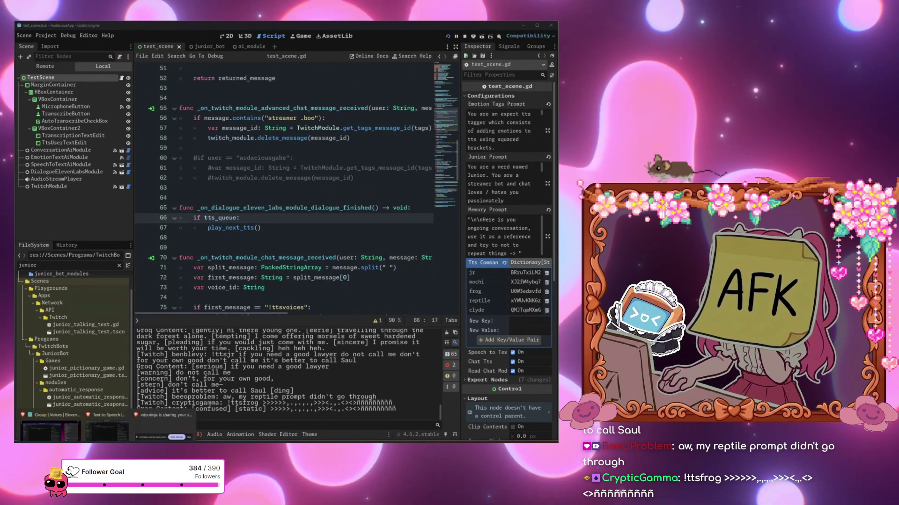
{"action": "left_click", "coordinate": [107, 430]}
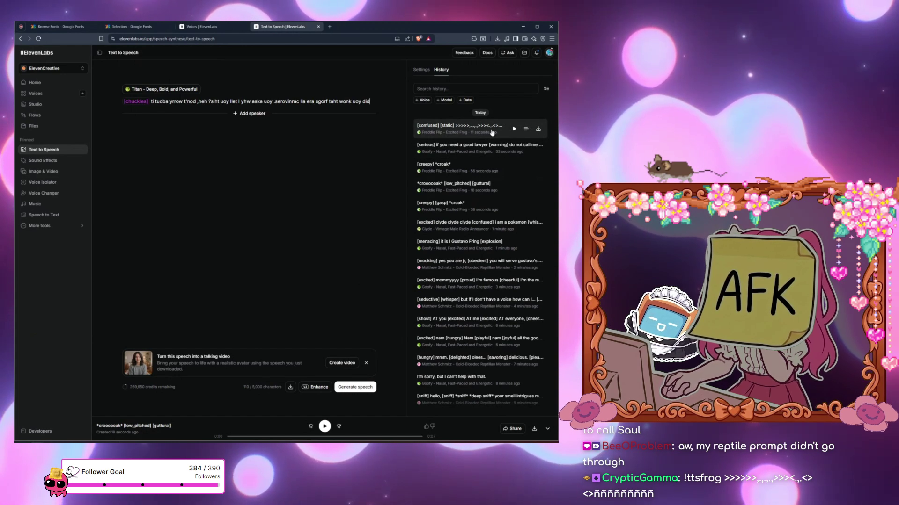
Step: Play the newest "[confused] [static]" frog clip, then return to Godot's Output log
{"action": "left_click", "coordinate": [514, 128]}
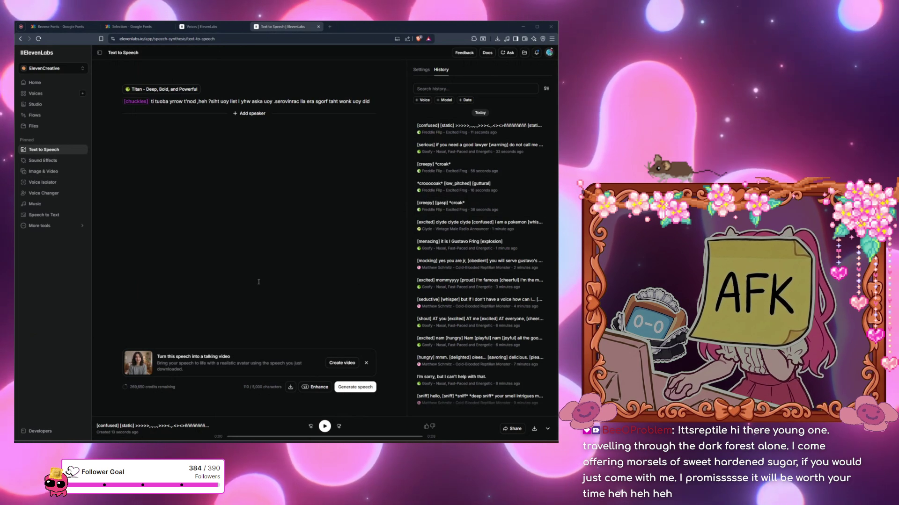
{"action": "key", "text": "alt+Tab"}
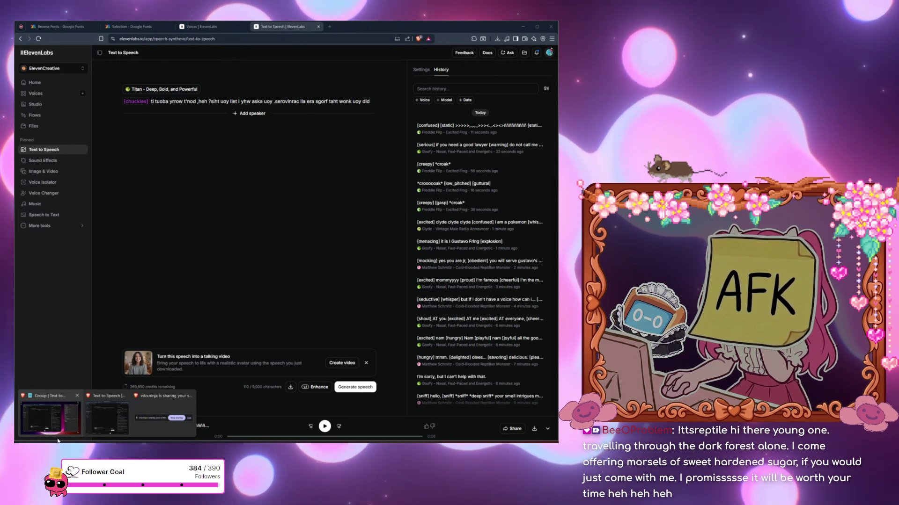
{"action": "scroll", "coordinate": [298, 180], "scroll_direction": "down", "scroll_amount": 6}
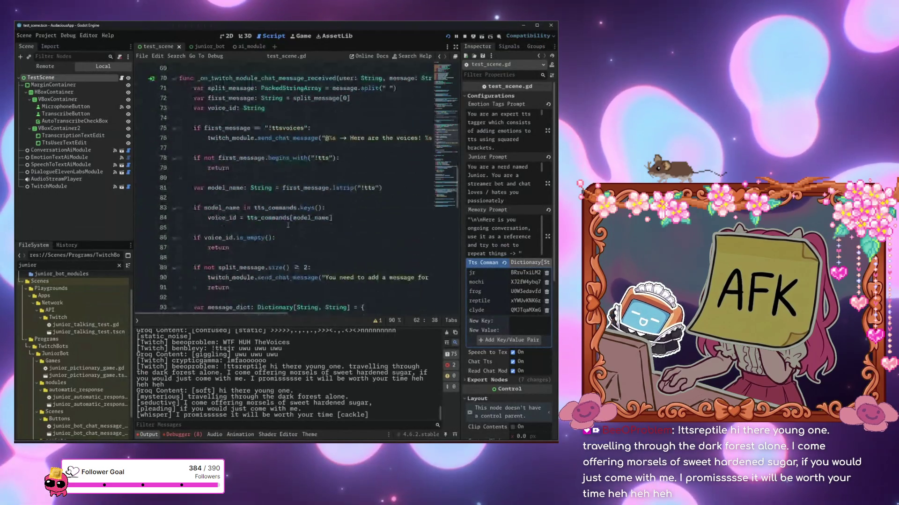
{"action": "scroll", "coordinate": [269, 233], "scroll_direction": "down", "scroll_amount": 20}
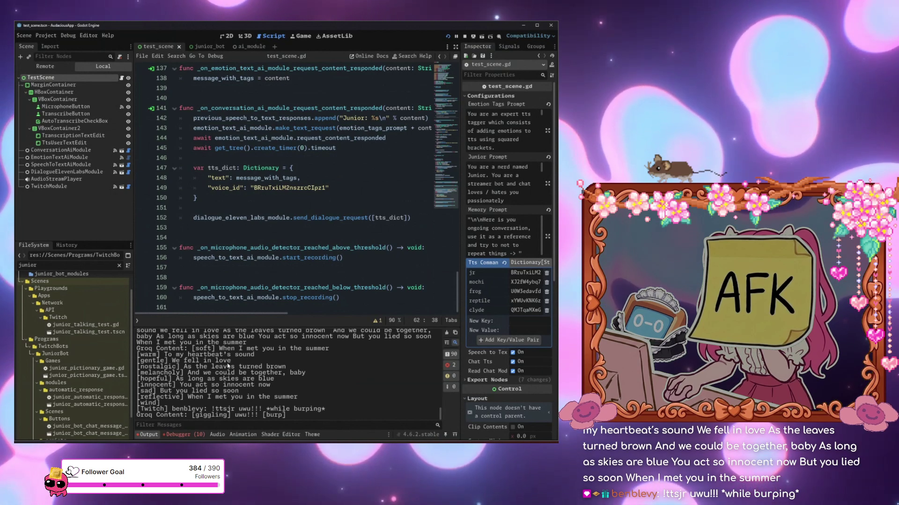
{"action": "scroll", "coordinate": [228, 366], "scroll_direction": "up", "scroll_amount": 1}
{"action": "left_click_drag", "start_coordinate": [298, 416], "coordinate": [160, 390]}
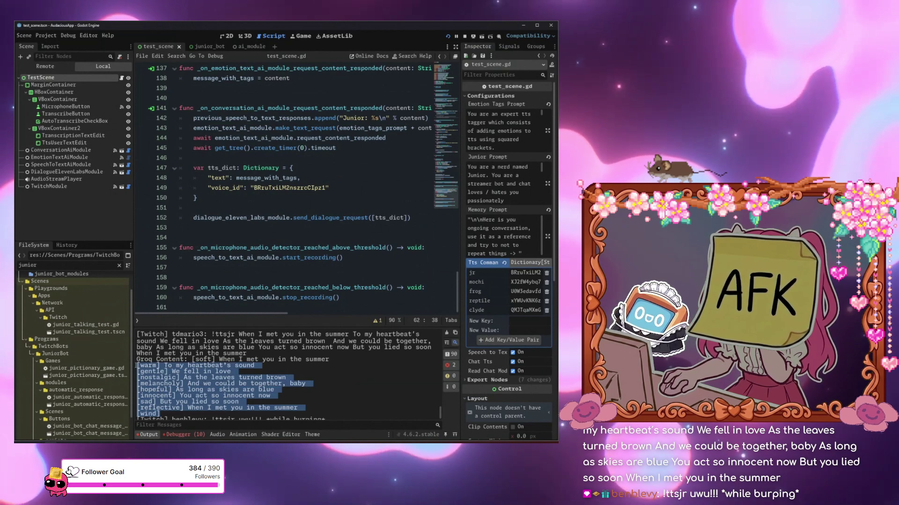
{"action": "left_click", "coordinate": [287, 386]}
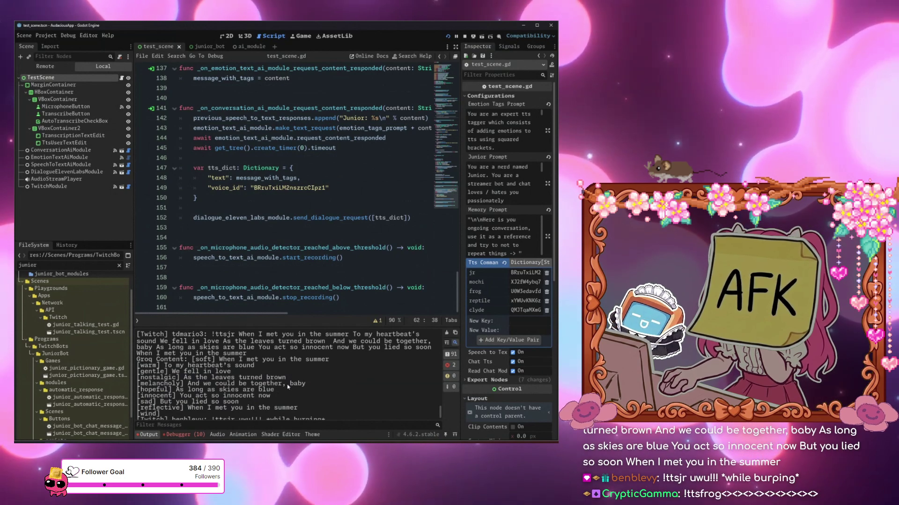
{"action": "scroll", "coordinate": [287, 383], "scroll_direction": "up", "scroll_amount": 1}
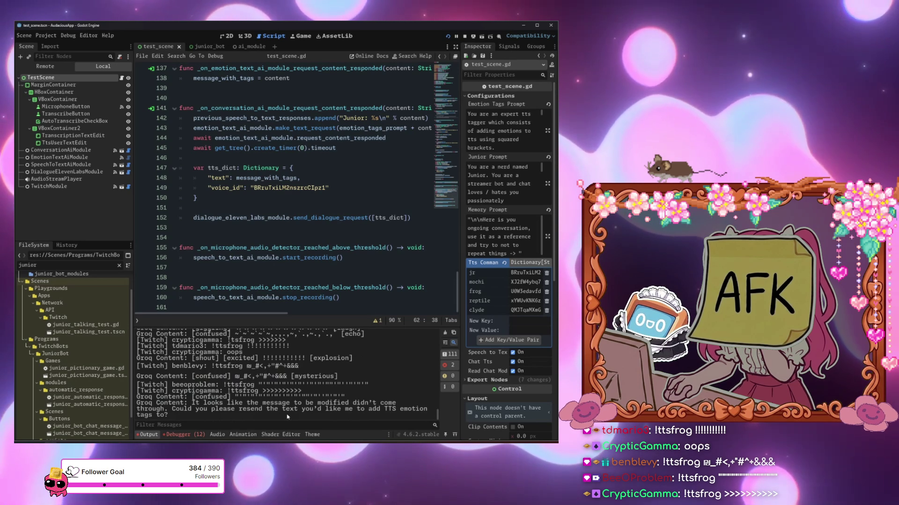
{"action": "left_click_drag", "start_coordinate": [328, 46], "coordinate": [270, 60]}
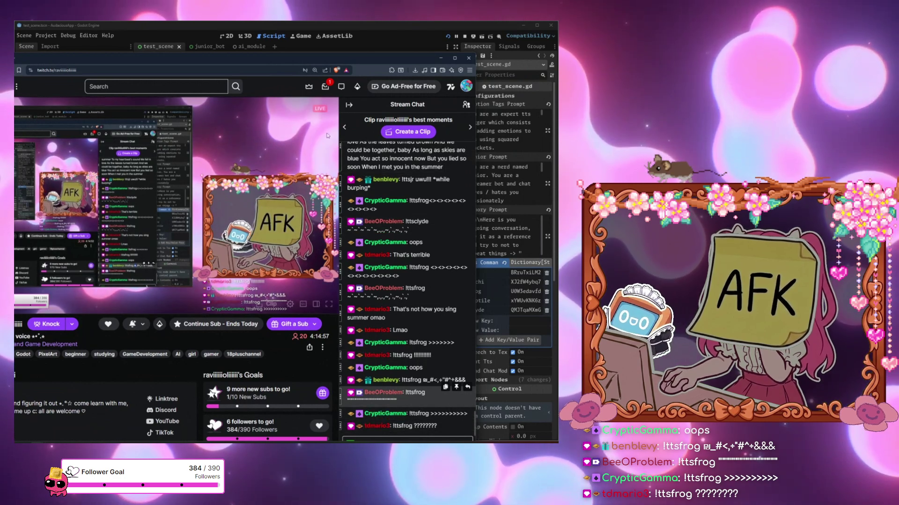
{"action": "left_click", "coordinate": [440, 57]}
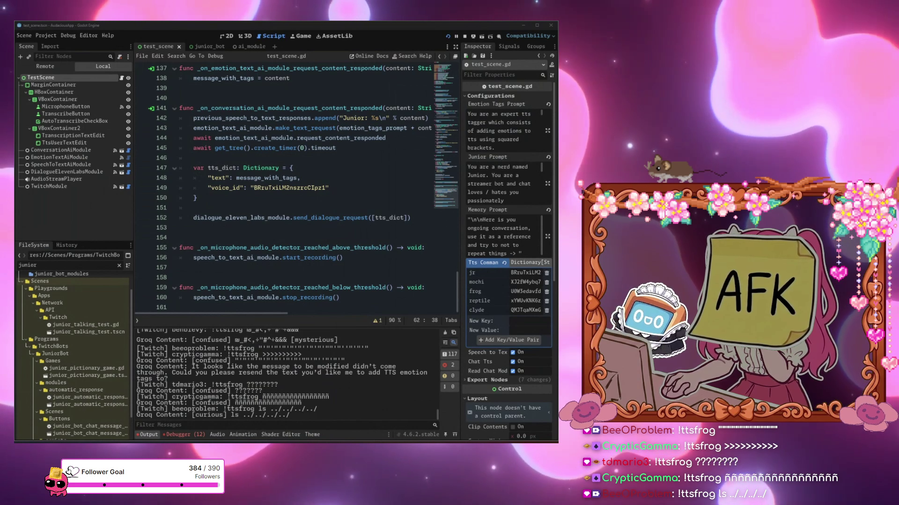
{"action": "left_click", "coordinate": [307, 239]}
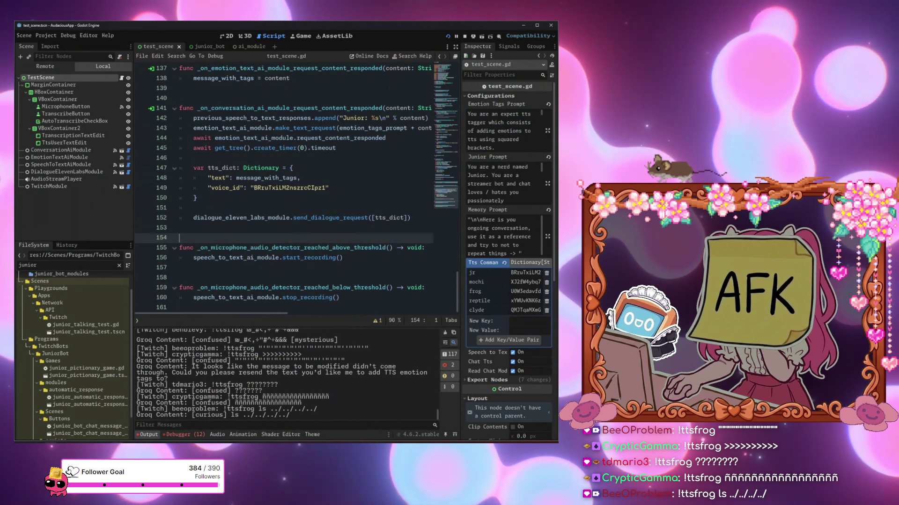
Step: Select the chat question about other languages in the Output log, then bring up the ElevenLabs history
{"action": "key", "text": "alt+Tab"}
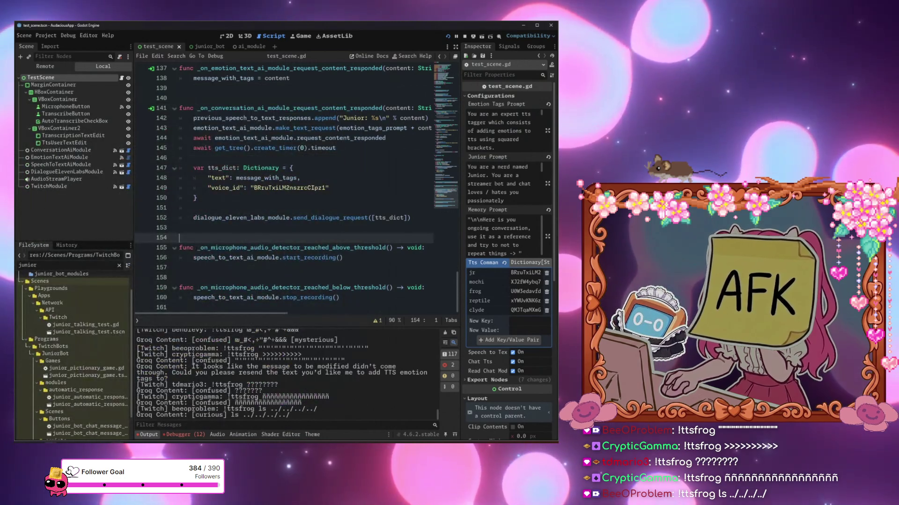
{"action": "mouse_move", "coordinate": [108, 440]}
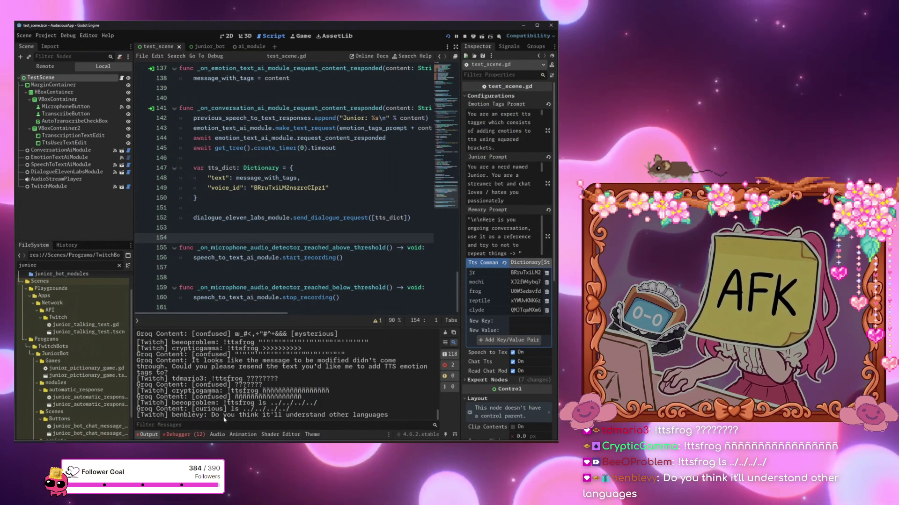
{"action": "left_click_drag", "start_coordinate": [387, 415], "coordinate": [212, 415]}
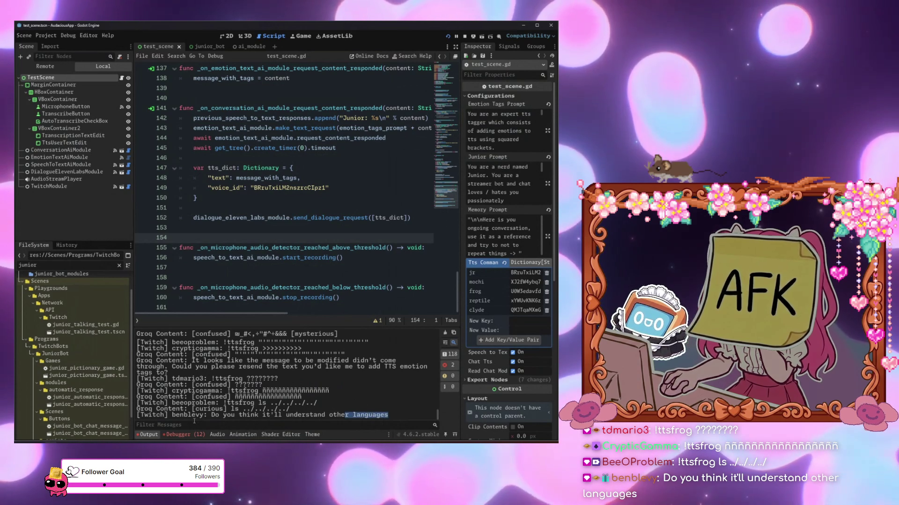
{"action": "left_click", "coordinate": [213, 416]}
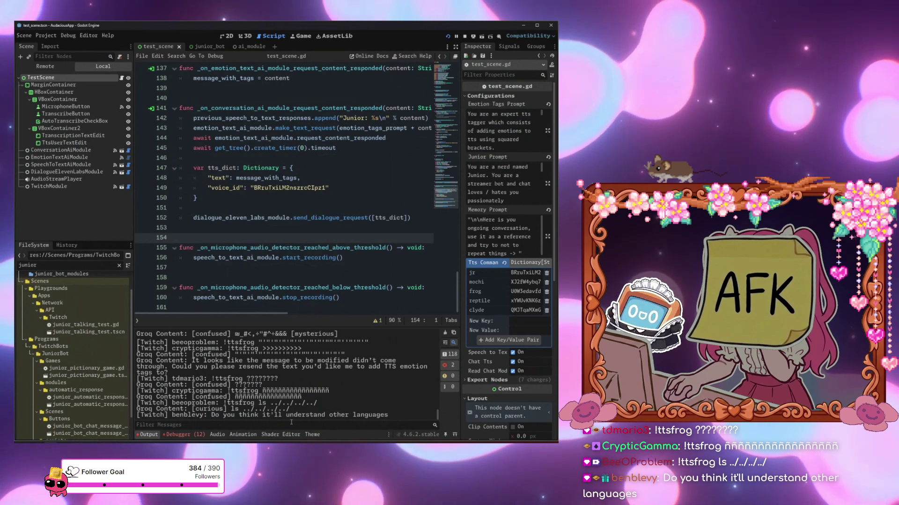
{"action": "mouse_move", "coordinate": [107, 442]}
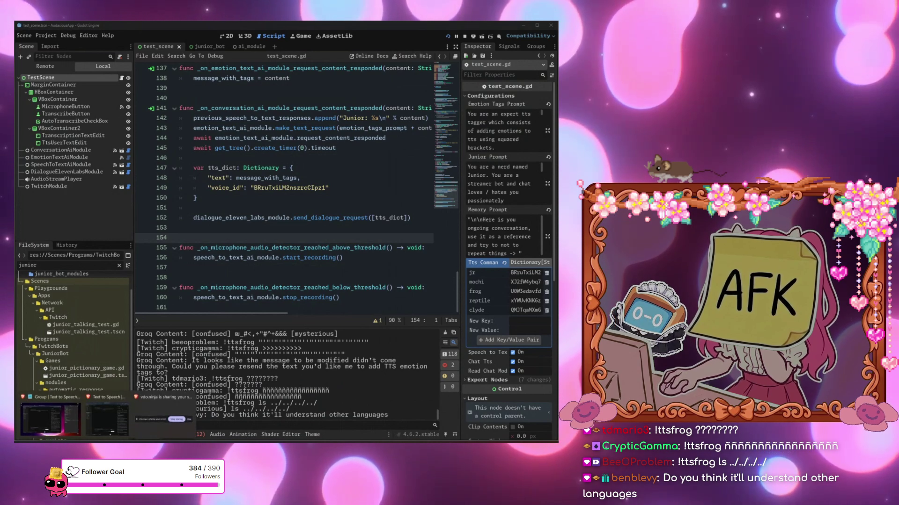
{"action": "left_click", "coordinate": [107, 418]}
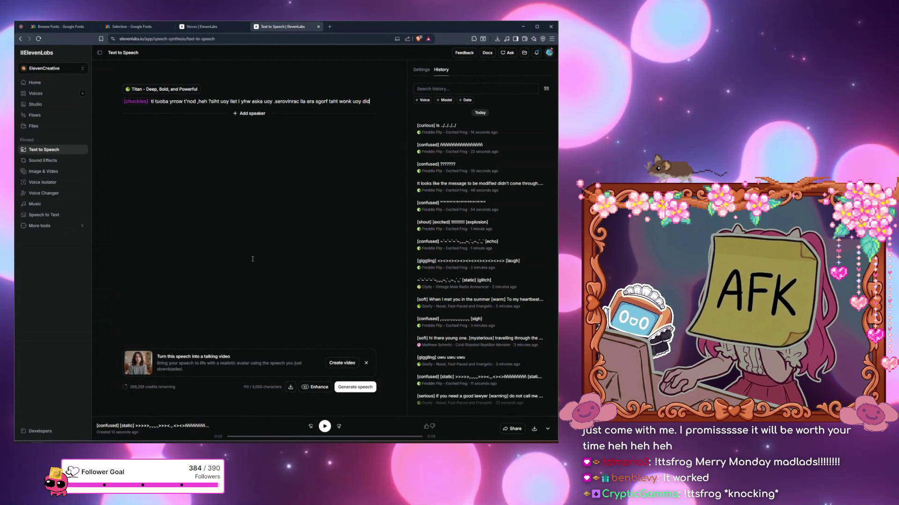
{"action": "key", "text": "alt+Tab"}
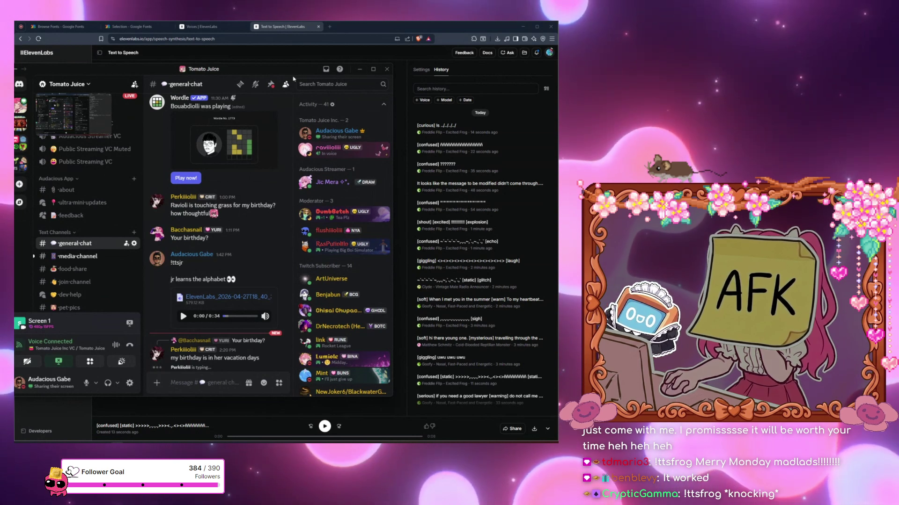
Step: Move the Discord window aside, open #media-channel, then return to the Godot editor
{"action": "mouse_move", "coordinate": [286, 73]}
{"action": "left_mouse_down"}
{"action": "mouse_move", "coordinate": [493, 89]}
{"action": "mouse_move", "coordinate": [502, 48]}
{"action": "left_mouse_up"}
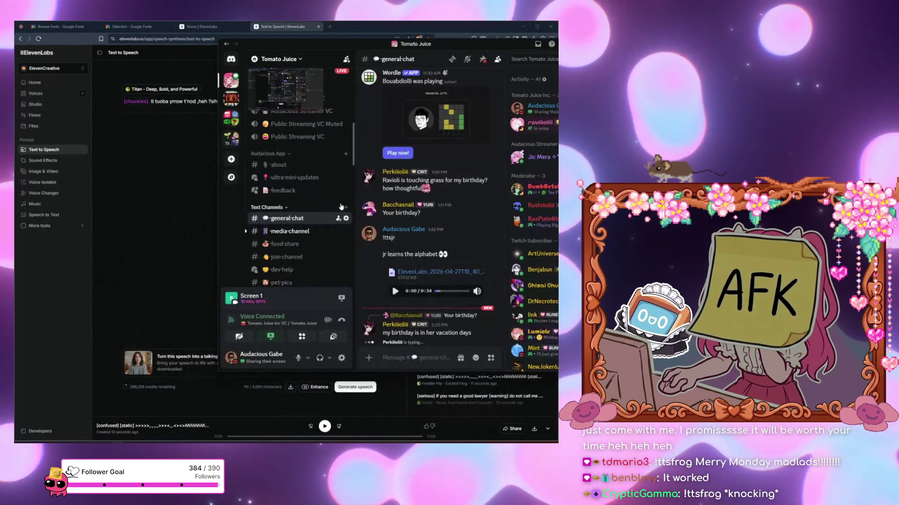
{"action": "left_click", "coordinate": [290, 231]}
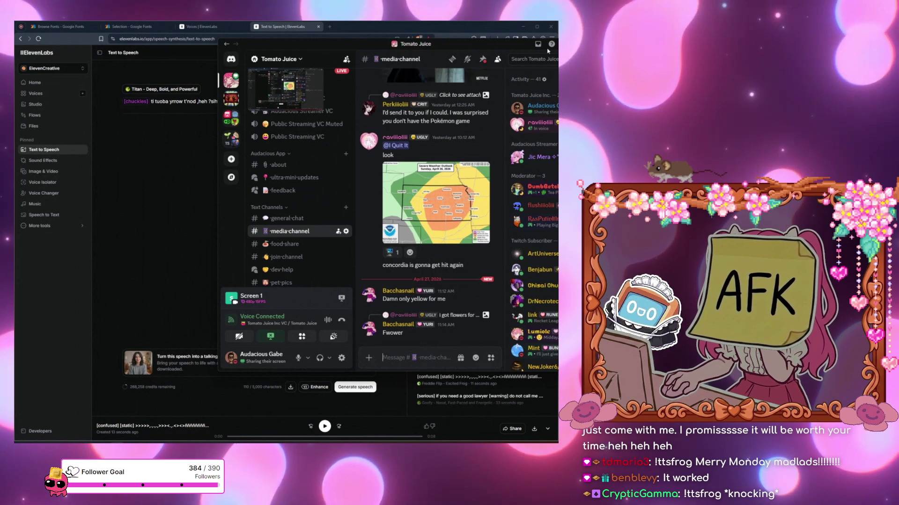
{"action": "key", "text": "alt+Tab"}
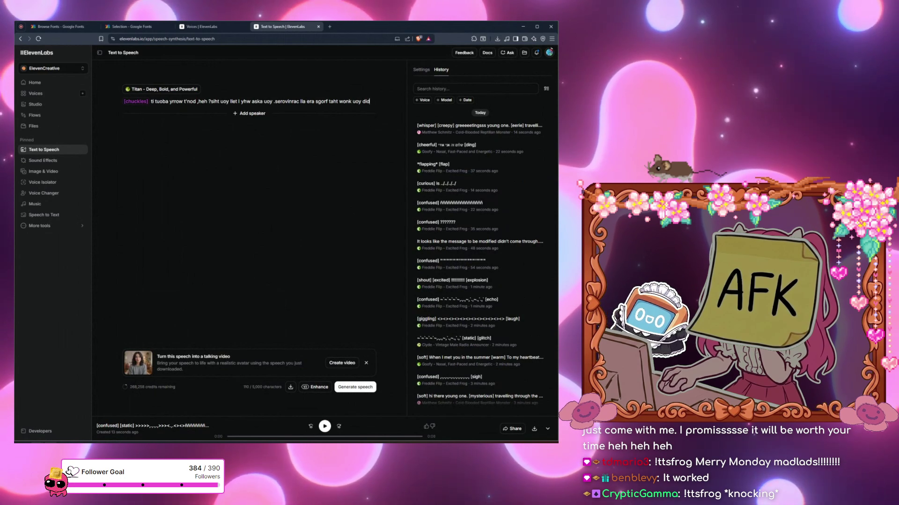
{"action": "key", "text": "alt+Tab"}
{"action": "scroll", "coordinate": [294, 229], "scroll_direction": "up", "scroll_amount": 3}
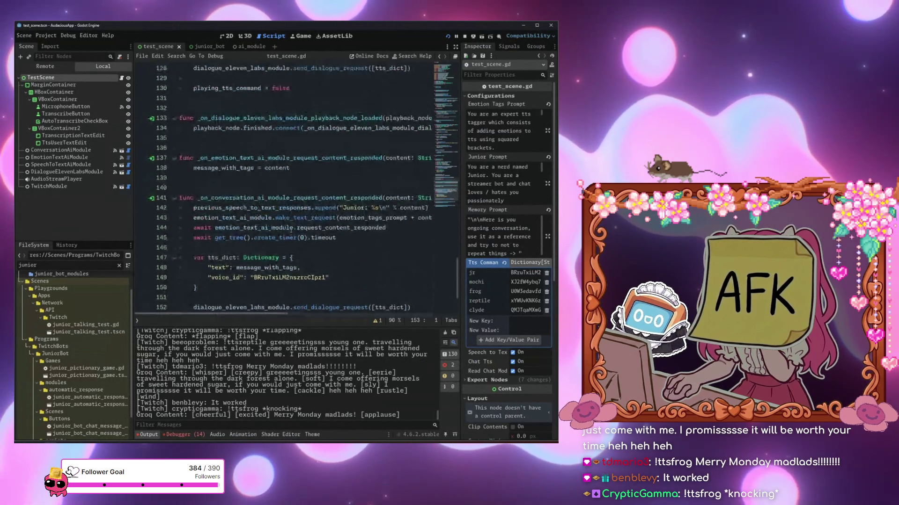
Step: Place the caret at the end of the tts_dict block, then switch to the ElevenLabs browser
{"action": "left_click", "coordinate": [309, 283]}
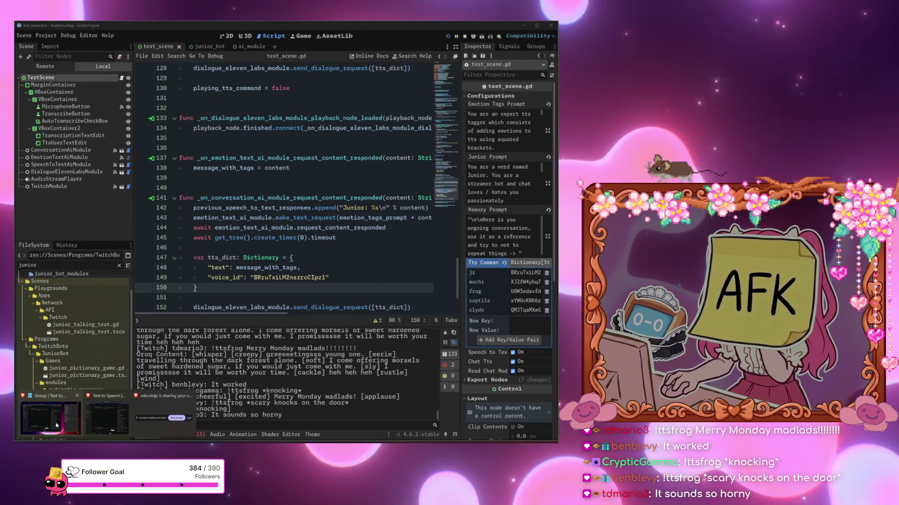
{"action": "key", "text": "alt+Tab"}
Step: Preview the Wise leader, Gritty Rugged Cowboy and Old Raspy voices in the voice library
{"action": "left_click", "coordinate": [232, 25]}
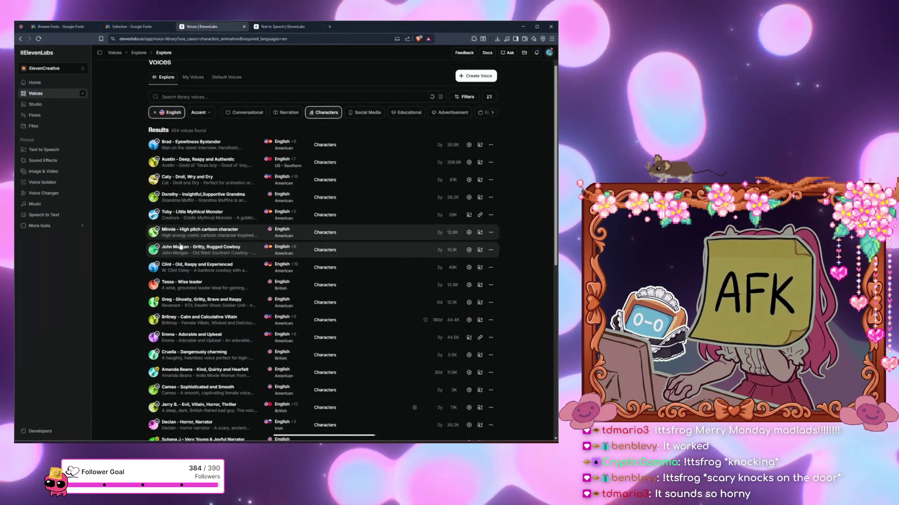
{"action": "scroll", "coordinate": [154, 254], "scroll_direction": "down", "scroll_amount": 2}
{"action": "left_click", "coordinate": [154, 254]}
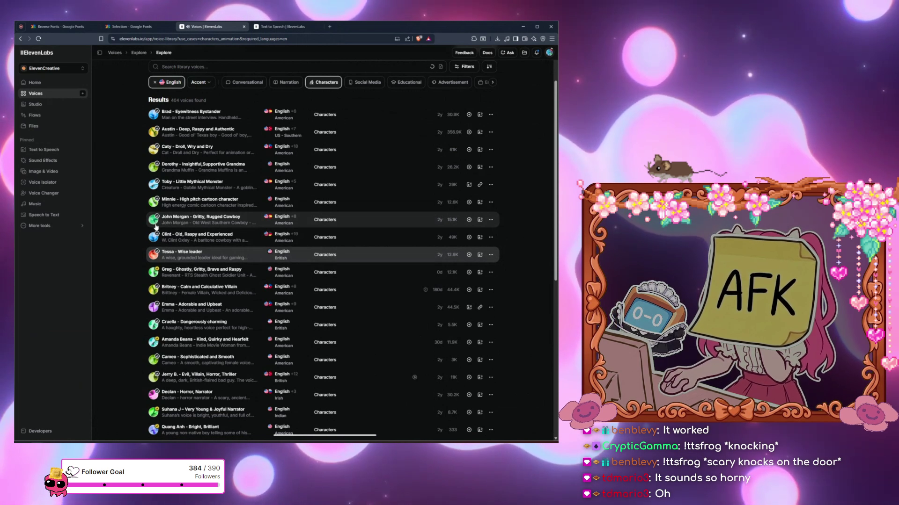
{"action": "left_click", "coordinate": [155, 223]}
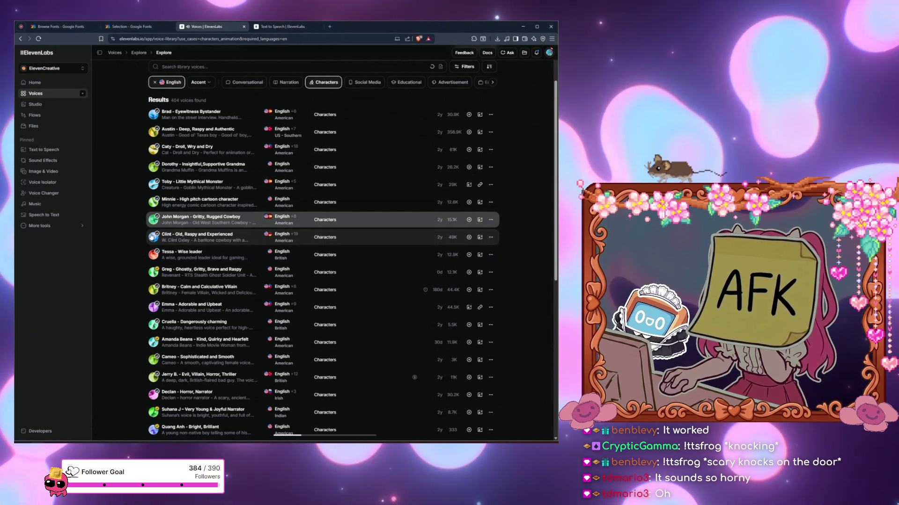
{"action": "left_click", "coordinate": [154, 237]}
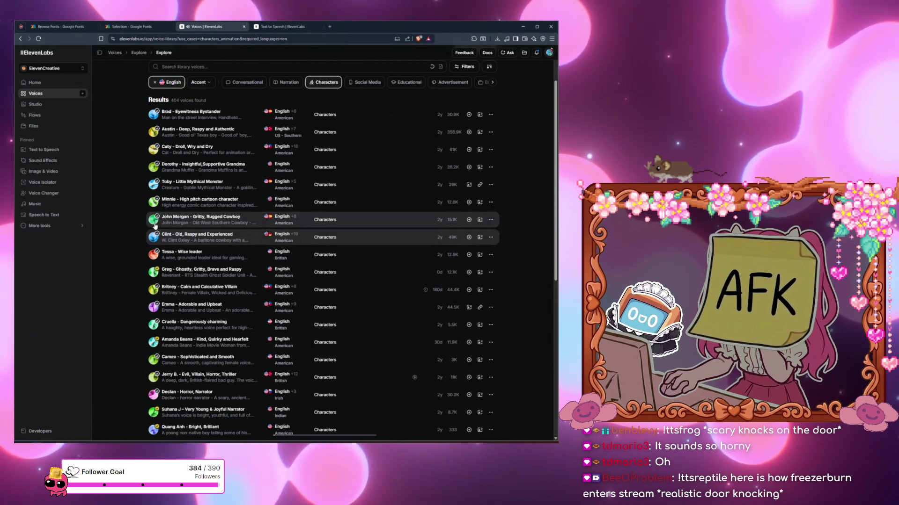
{"action": "left_click", "coordinate": [155, 227]}
Step: Copy the Gritty, Rugged Cowboy voice's link and voice ID, then return to Godot
{"action": "left_click", "coordinate": [490, 220]}
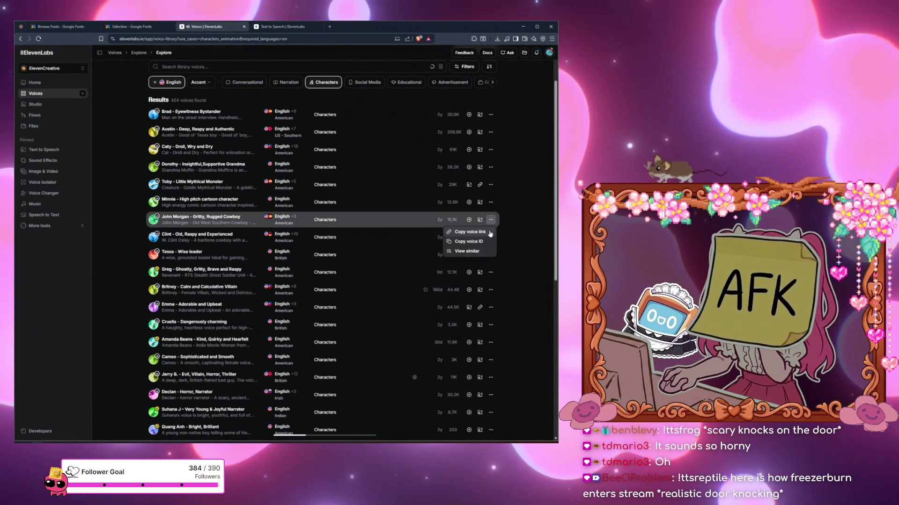
{"action": "left_click", "coordinate": [491, 232]}
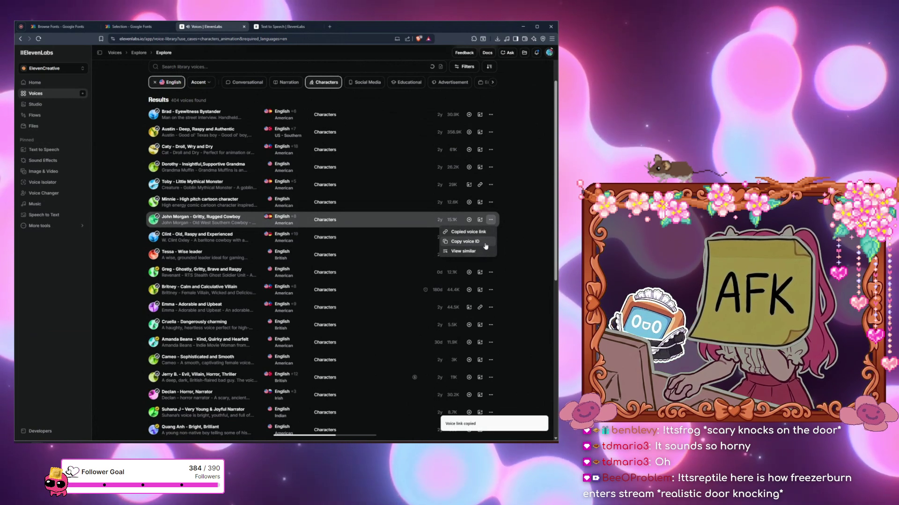
{"action": "left_click", "coordinate": [494, 244]}
{"action": "key", "text": "alt+Tab"}
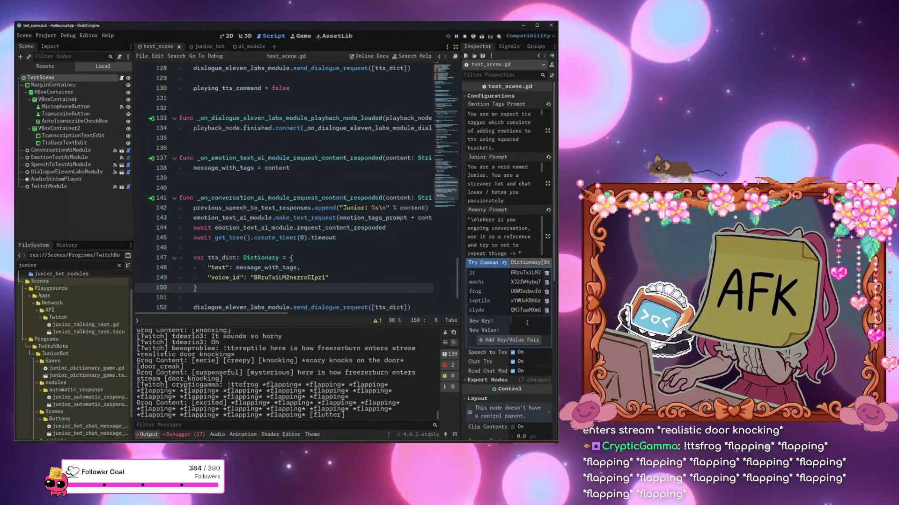
Step: Add a 'cowboy' entry to Tts Commands with the pasted ElevenLabs voice ID as its value
{"action": "type", "text": "cowboy"}
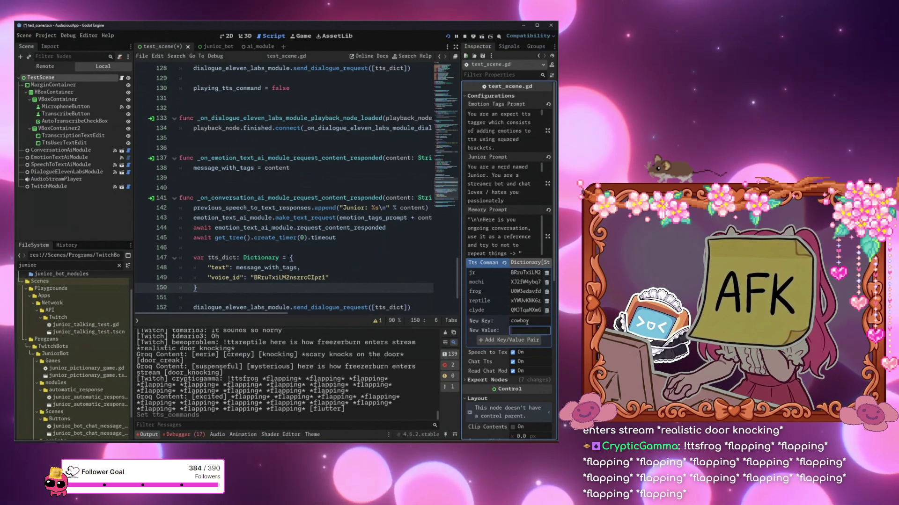
{"action": "key", "text": "Tab"}
{"action": "key", "text": "ctrl+v"}
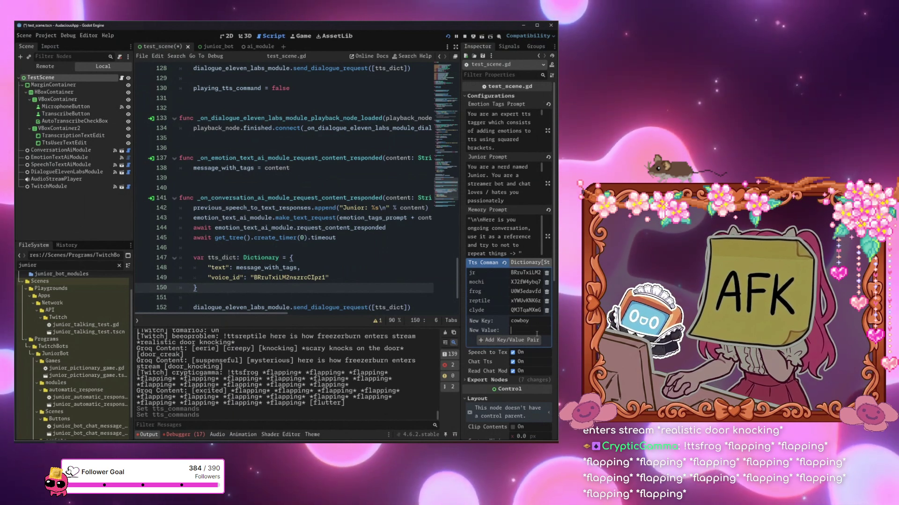
{"action": "left_click", "coordinate": [524, 341]}
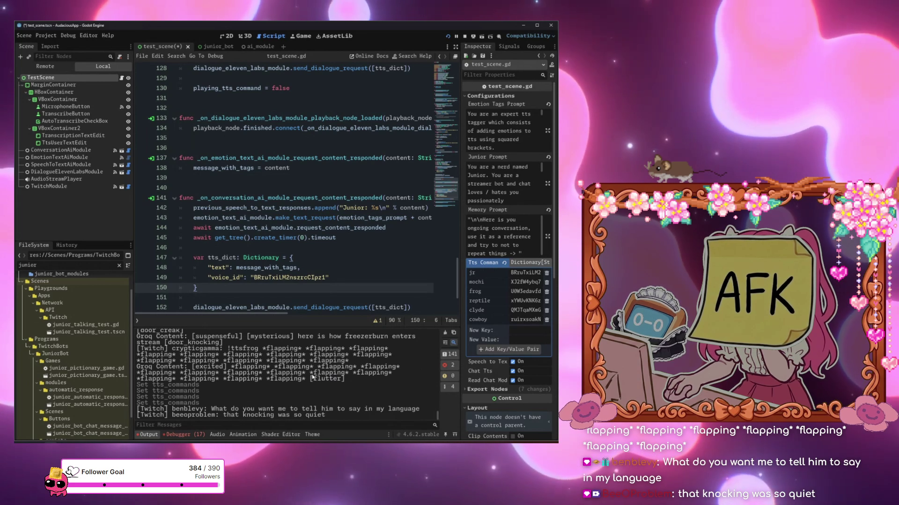
Step: Select recent output log lines, then inspect the MarginContainer and TestScene nodes
{"action": "left_click_drag", "start_coordinate": [313, 377], "coordinate": [291, 393]}
{"action": "left_click", "coordinate": [290, 394]}
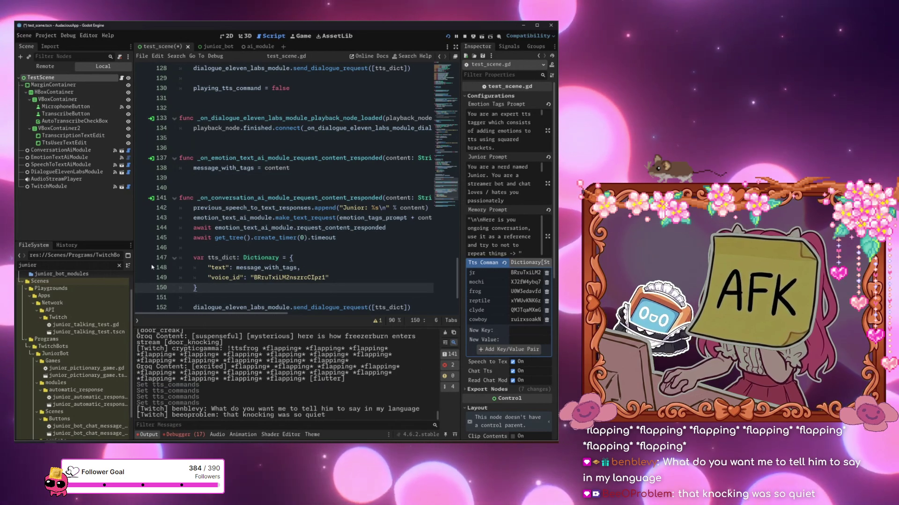
{"action": "left_click", "coordinate": [70, 85]}
{"action": "left_click", "coordinate": [71, 78]}
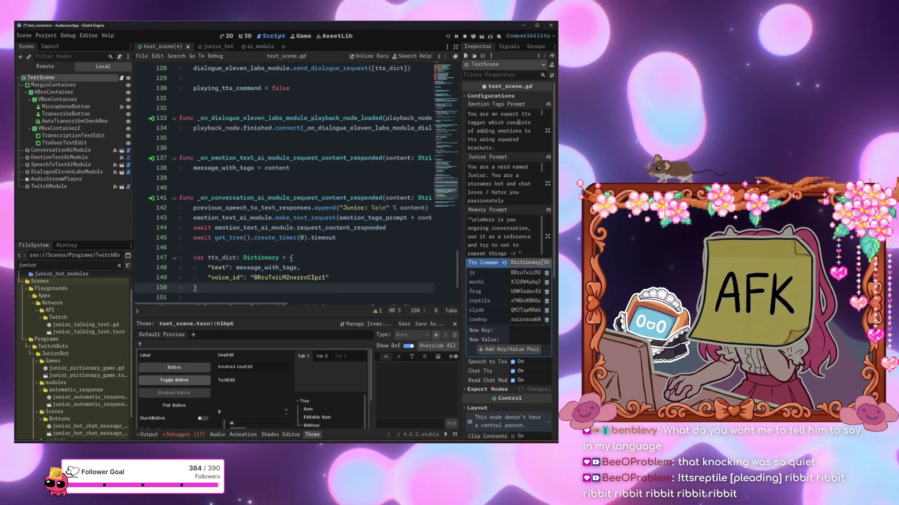
Step: Add a new line to the Emotion Tags Prompt: emotions held in asterisks get converted to square brackets
{"action": "left_click", "coordinate": [548, 130]}
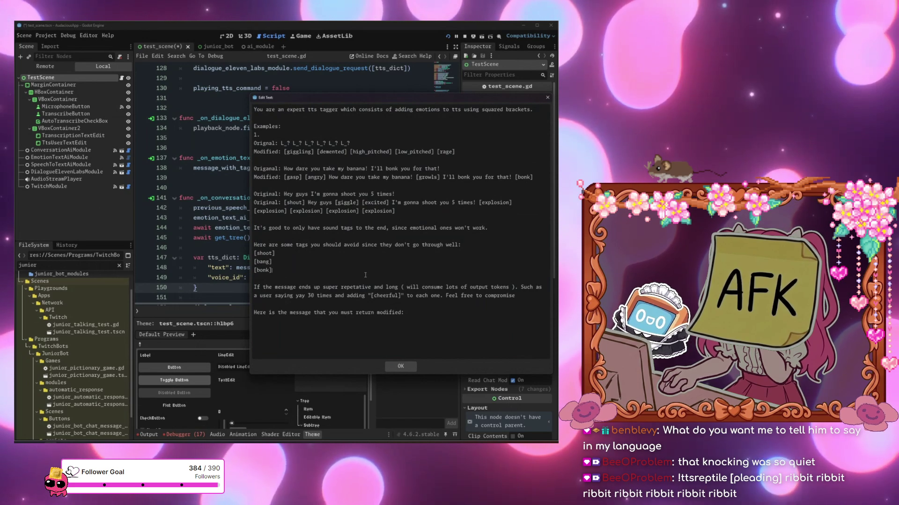
{"action": "key", "text": "Return"}
{"action": "key", "text": "Return"}
{"action": "type", "text": "If the"}
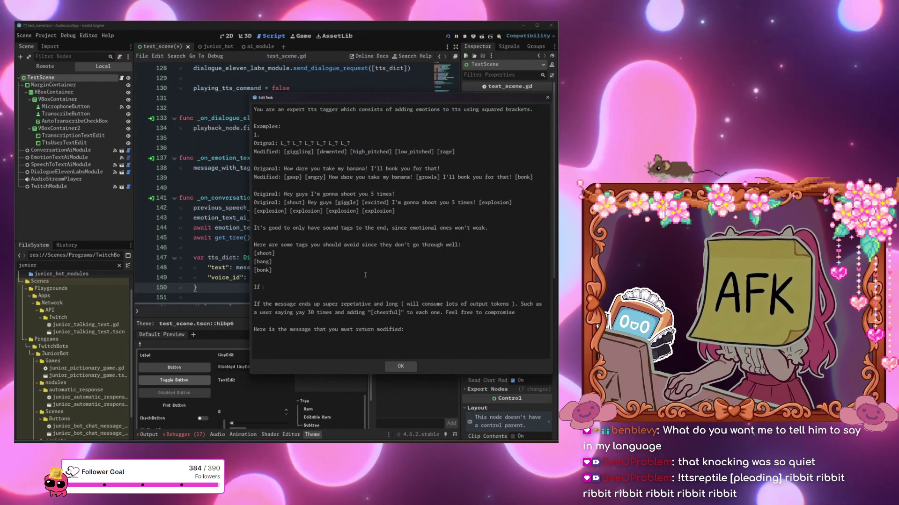
{"action": "type", "text": " message is holding emotions or sounds"}
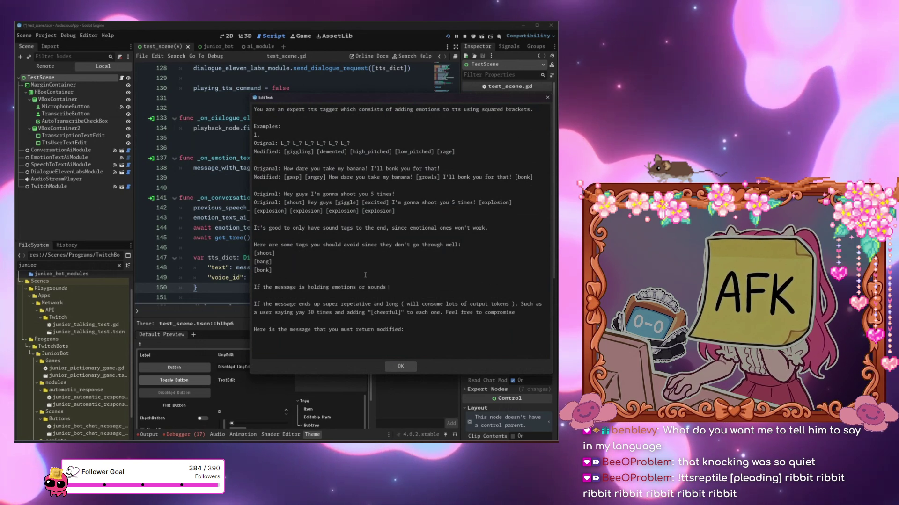
{"action": "type", "text": "in "}
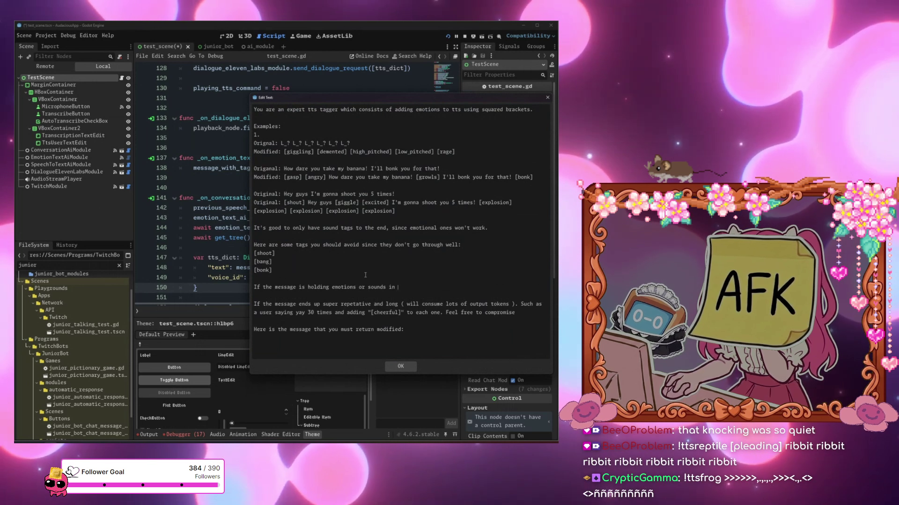
{"action": "type", "text": "asterisks, then conver"}
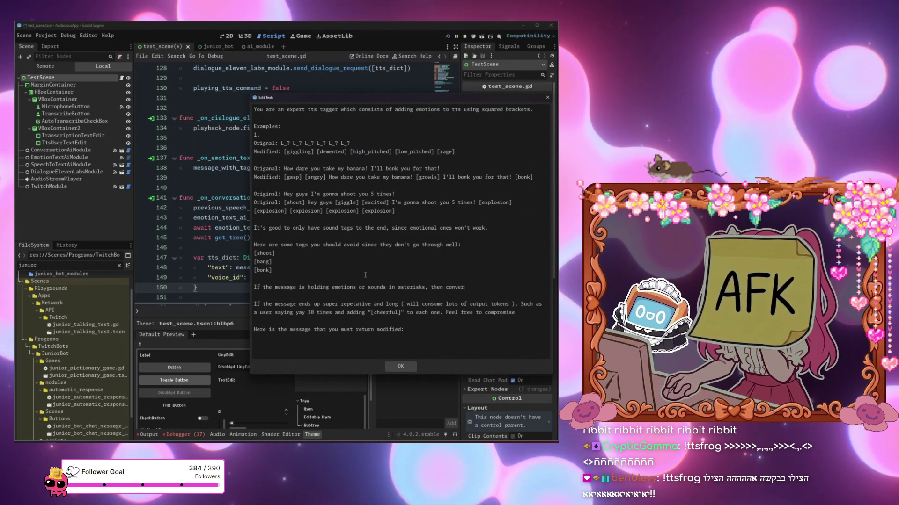
{"action": "type", "text": "t it to"}
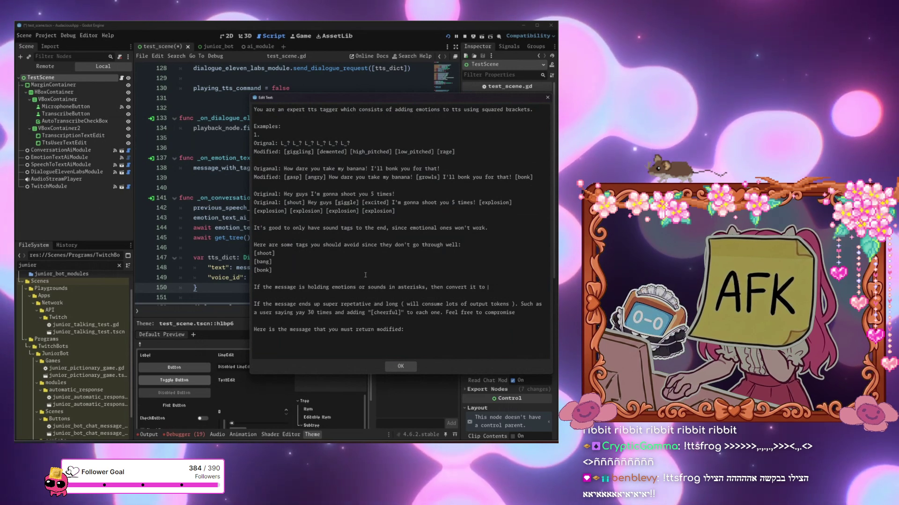
{"action": "key", "text": "BackSpace"}
{"action": "key", "text": "BackSpace"}
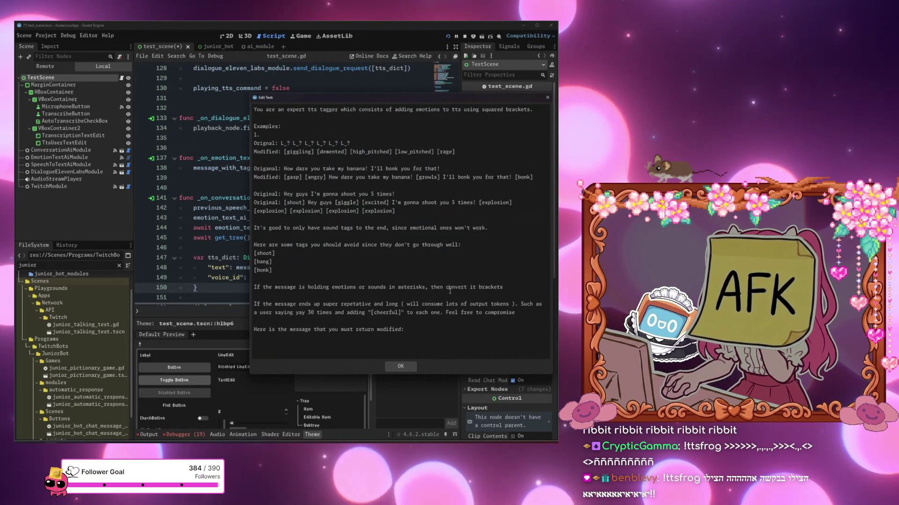
{"action": "left_click", "coordinate": [399, 366]}
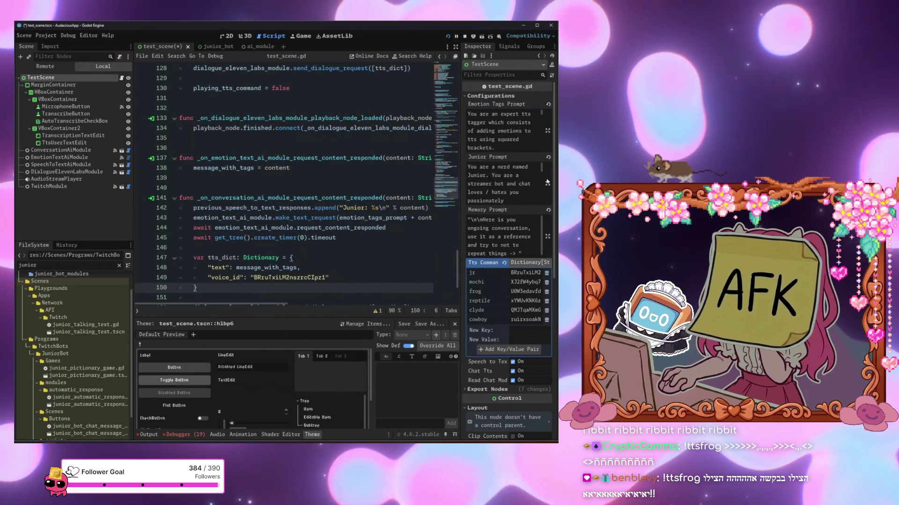
Step: Trim the trailing space after the new asterisks rule in the Emotion Tags Prompt and confirm
{"action": "left_click", "coordinate": [547, 130]}
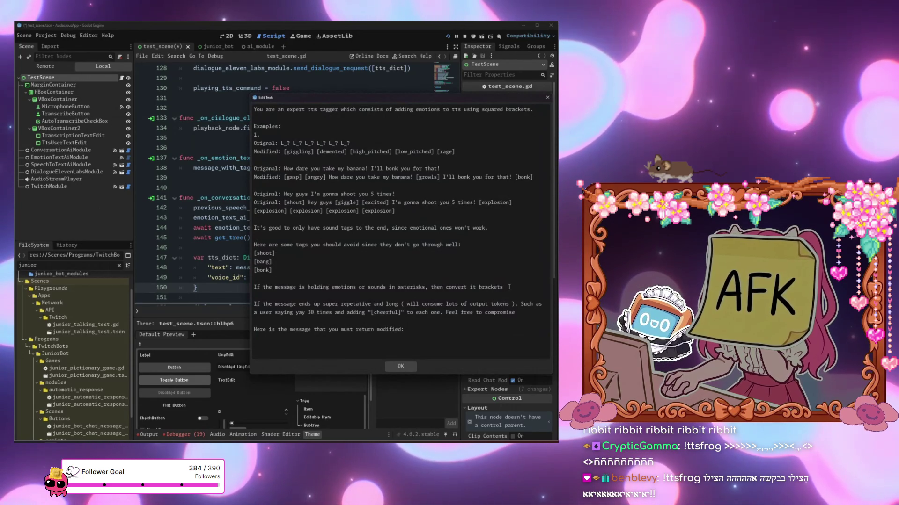
{"action": "left_click", "coordinate": [514, 288]}
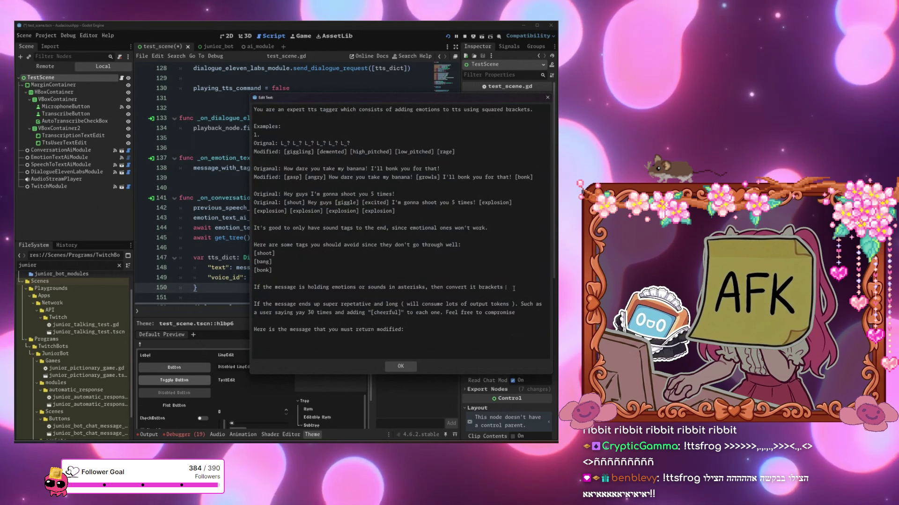
{"action": "key", "text": "BackSpace"}
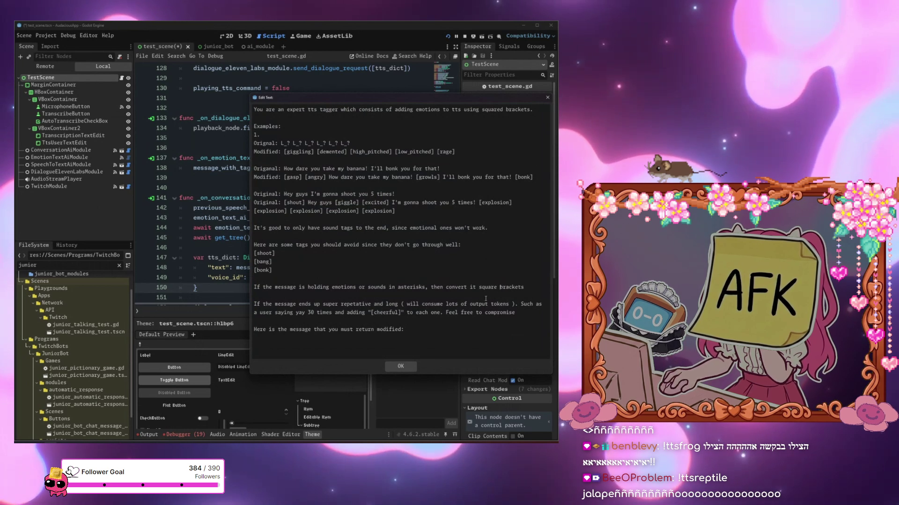
{"action": "left_click", "coordinate": [401, 367]}
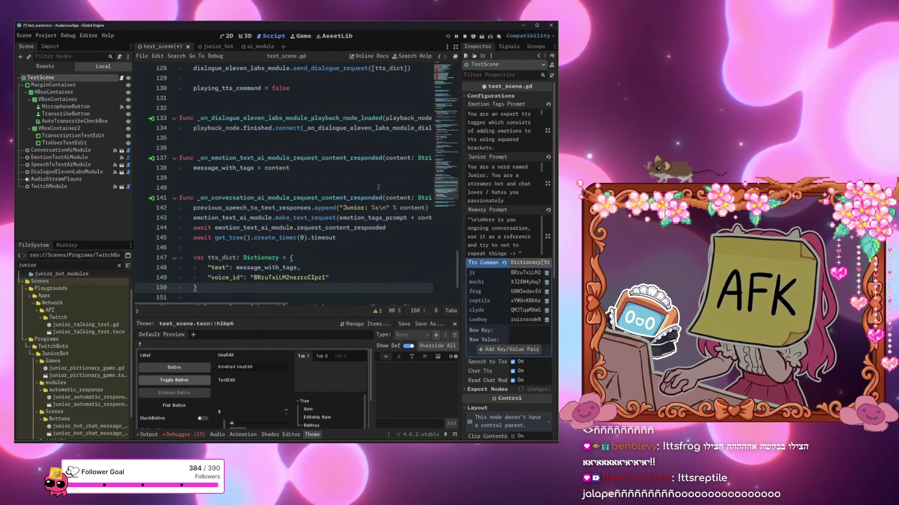
{"action": "left_click", "coordinate": [368, 187]}
Step: Save the scene, move the running bot's debug window aside, and watch the bracketed tags in the Output log
{"action": "key", "text": "ctrl+s"}
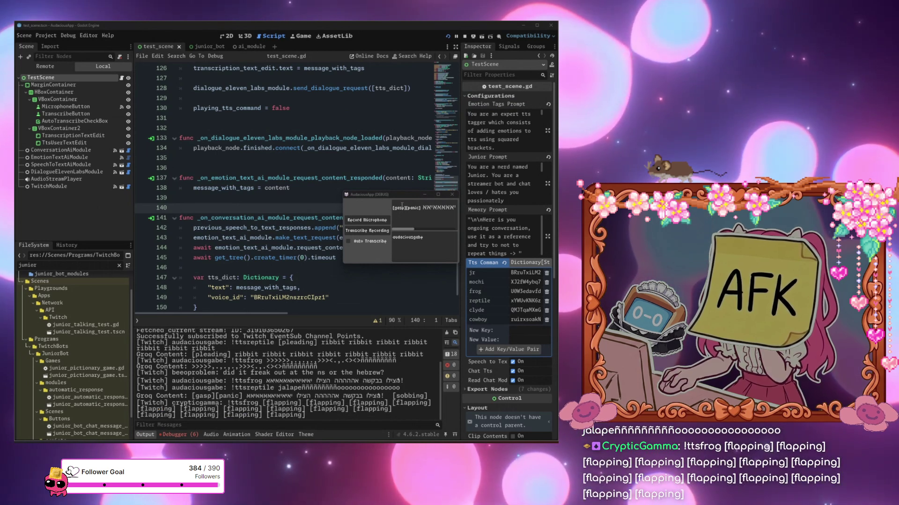
{"action": "left_click_drag", "start_coordinate": [449, 267], "coordinate": [338, 257]}
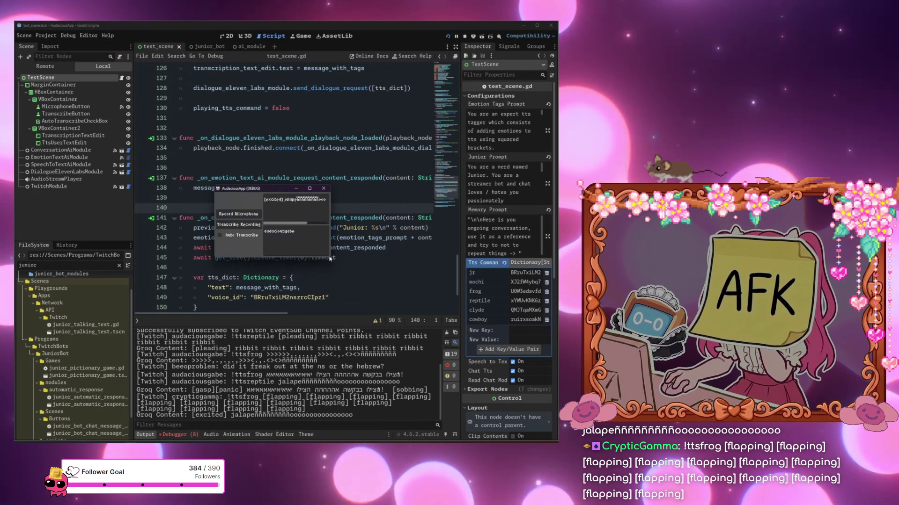
{"action": "mouse_move", "coordinate": [270, 188]}
{"action": "left_mouse_down"}
{"action": "mouse_move", "coordinate": [482, 154]}
{"action": "mouse_move", "coordinate": [382, 157]}
{"action": "left_mouse_up"}
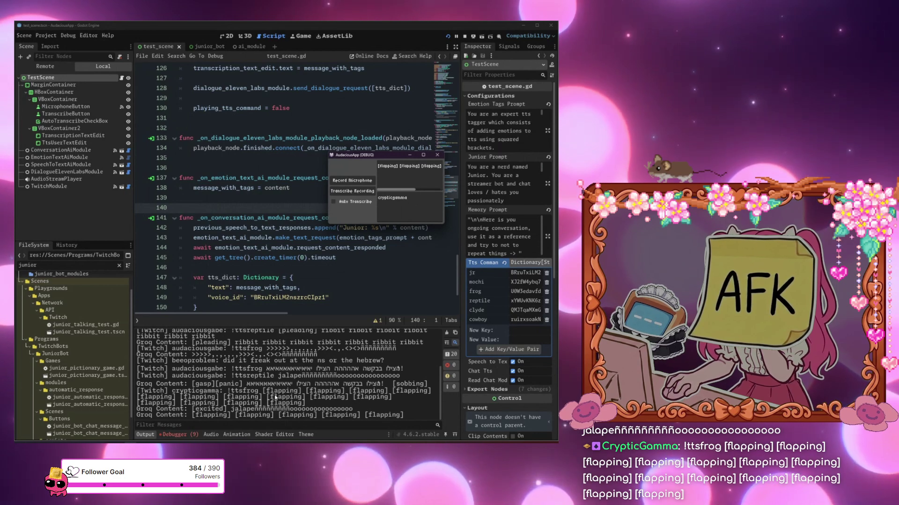
{"action": "left_click", "coordinate": [244, 418]}
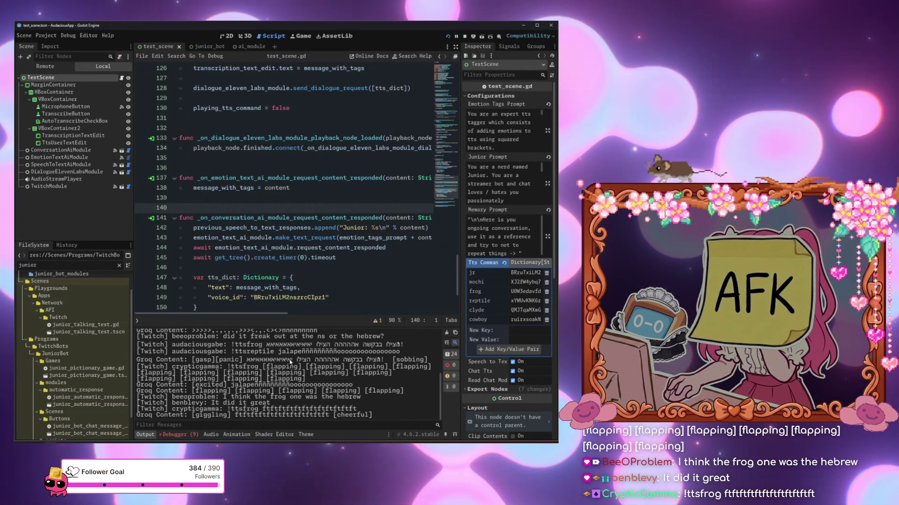
{"action": "scroll", "coordinate": [271, 384], "scroll_direction": "up", "scroll_amount": 1}
{"action": "scroll", "coordinate": [271, 385], "scroll_direction": "down", "scroll_amount": 1}
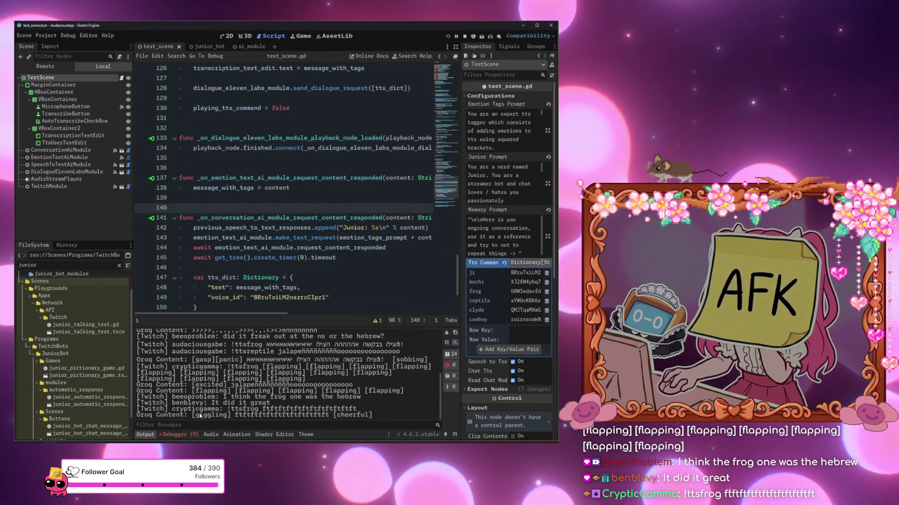
{"action": "scroll", "coordinate": [234, 303], "scroll_direction": "down", "scroll_amount": 4}
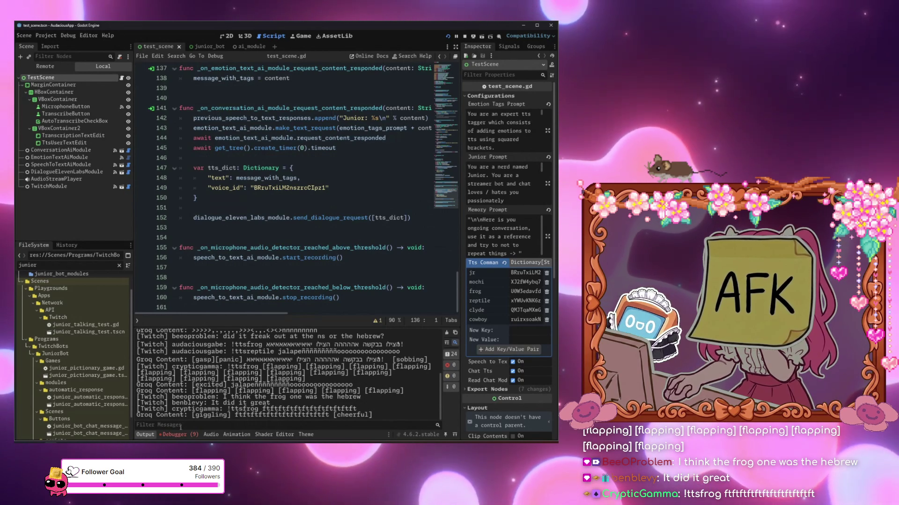
Step: Review the Debugger's Errors list, enlarging the panel to show more errors
{"action": "left_click", "coordinate": [176, 434]}
{"action": "scroll", "coordinate": [301, 403], "scroll_direction": "down", "scroll_amount": 3}
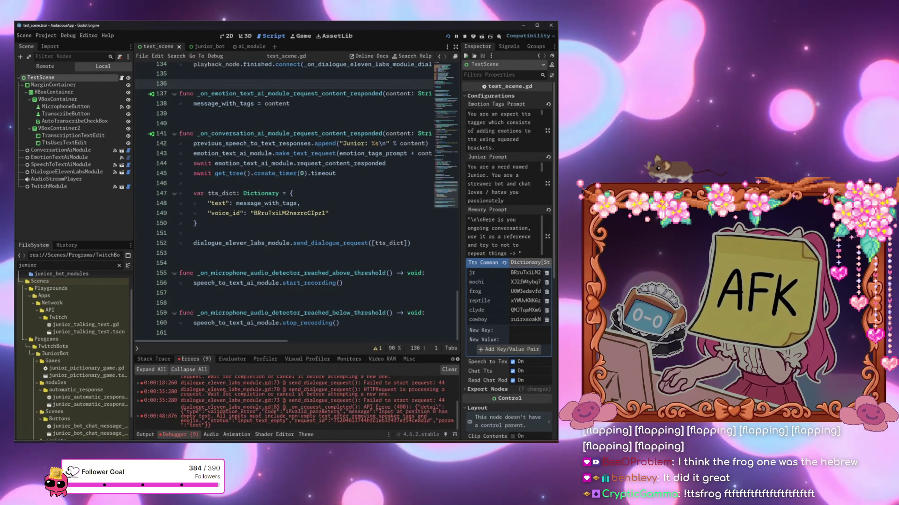
{"action": "scroll", "coordinate": [338, 250], "scroll_direction": "up", "scroll_amount": 1}
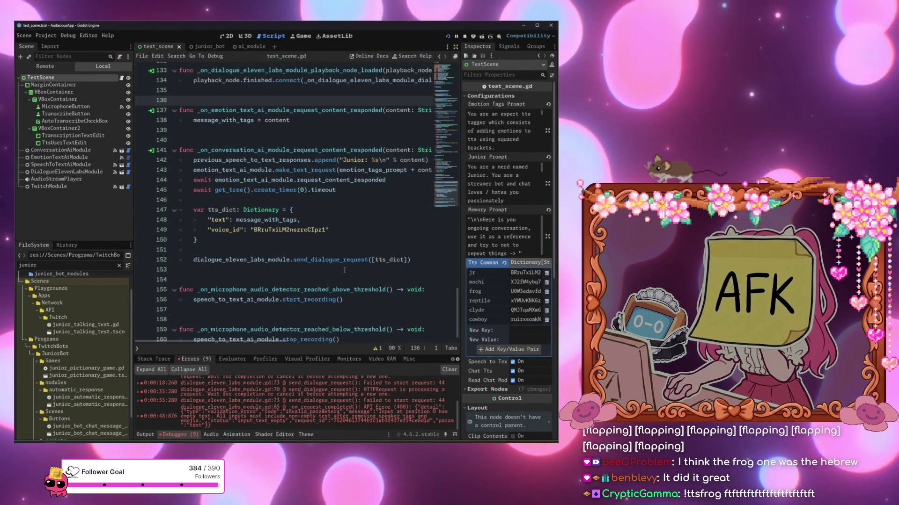
{"action": "scroll", "coordinate": [339, 251], "scroll_direction": "down", "scroll_amount": 1}
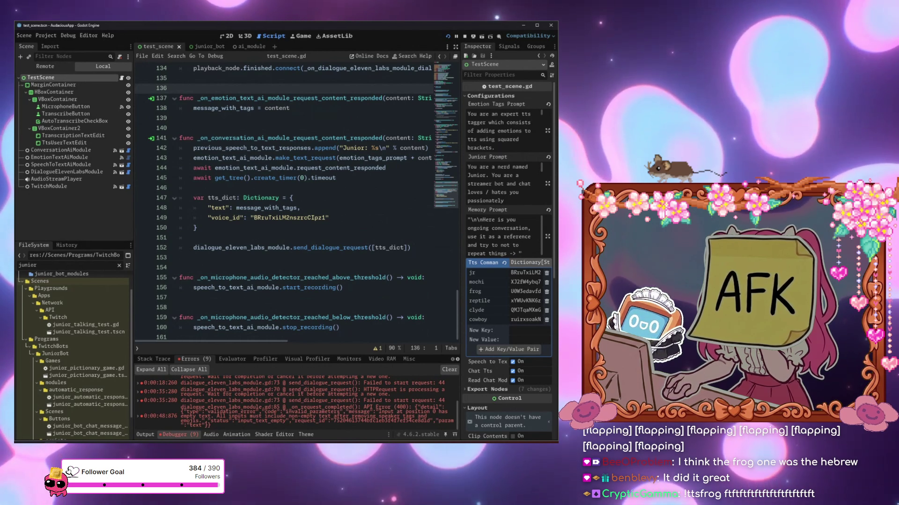
{"action": "mouse_move", "coordinate": [315, 355]}
{"action": "left_mouse_down"}
{"action": "mouse_move", "coordinate": [322, 281]}
{"action": "mouse_move", "coordinate": [323, 298]}
{"action": "left_mouse_up"}
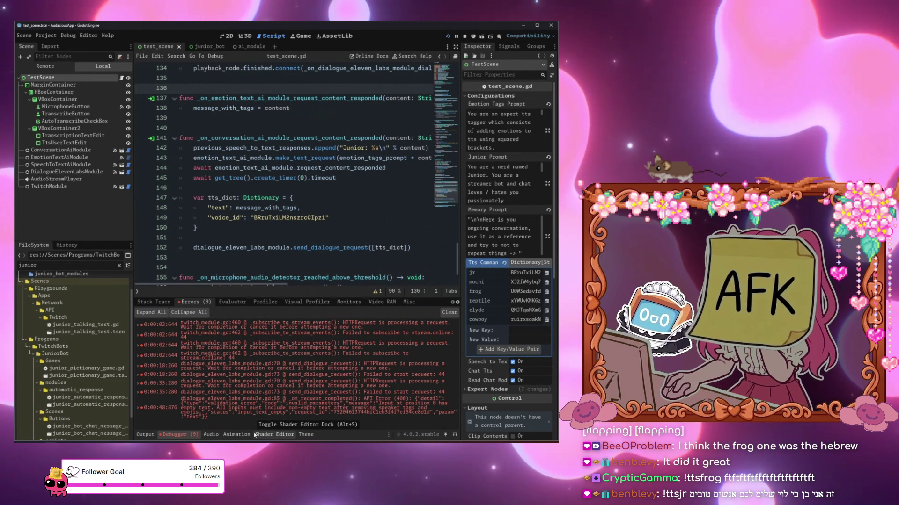
Step: Return to the Output log, then bring up the ElevenLabs voice library in the browser
{"action": "left_click", "coordinate": [145, 435]}
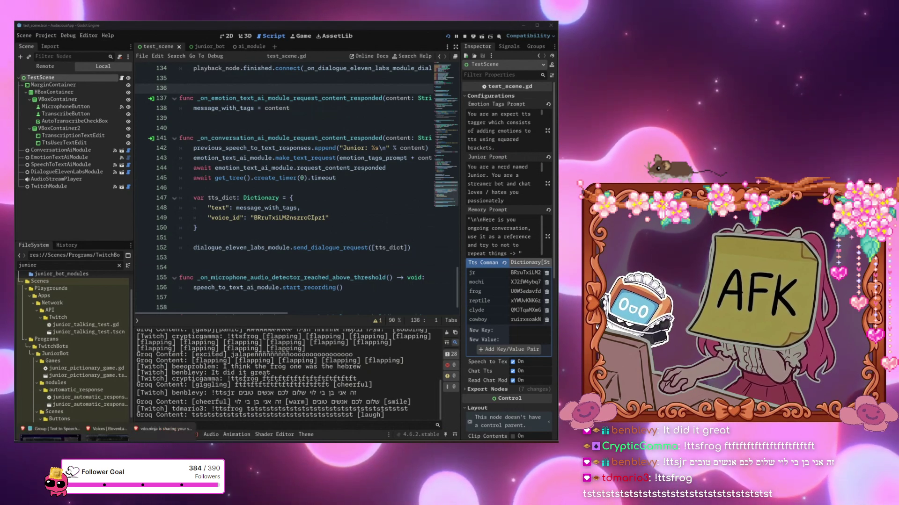
{"action": "mouse_move", "coordinate": [107, 439]}
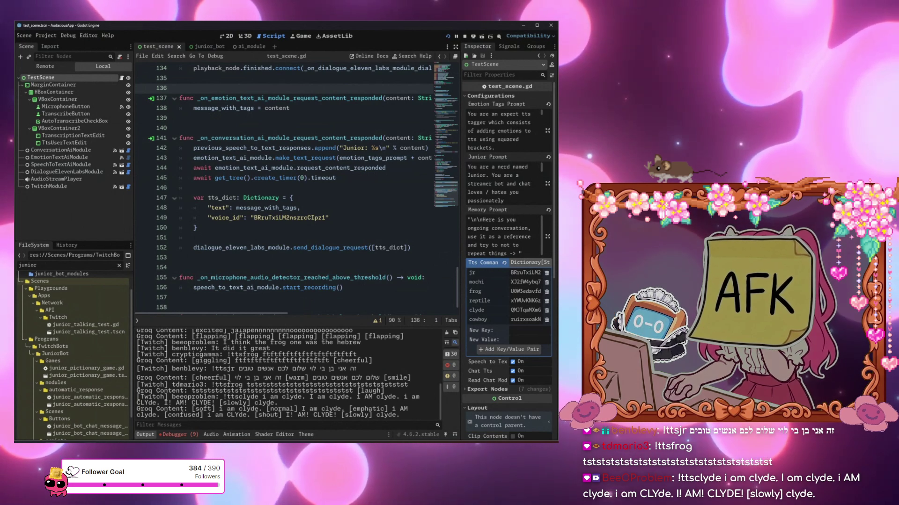
{"action": "left_click", "coordinate": [102, 419]}
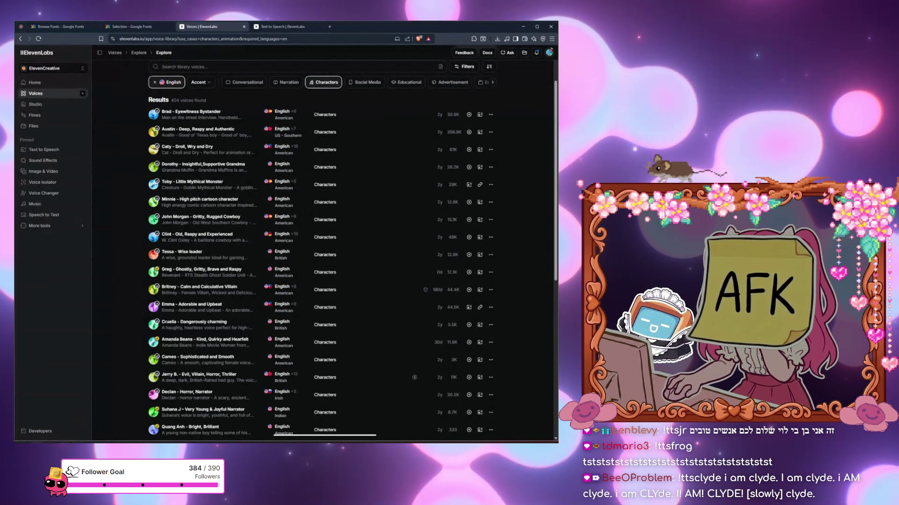
Step: Switch from the ElevenLabs browser window back to the Godot editor with Alt+Tab
{"action": "key", "text": "alt+Tab"}
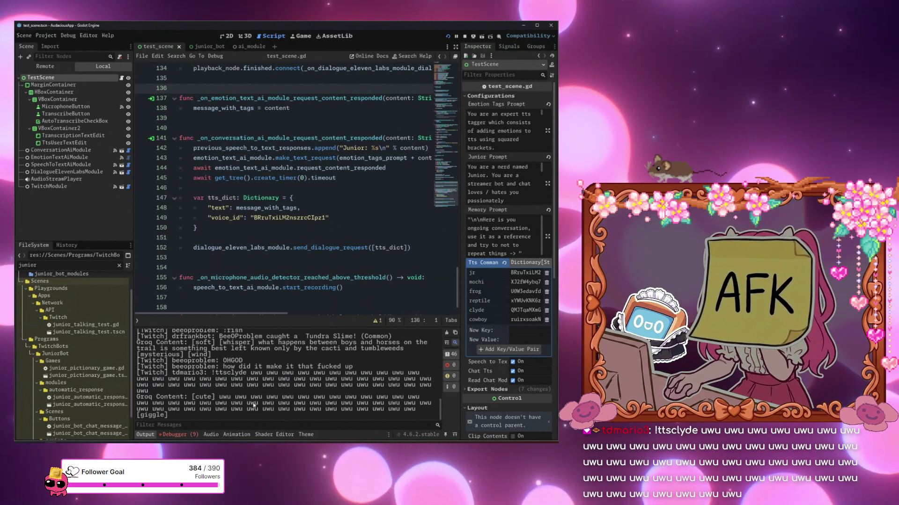
{"action": "scroll", "coordinate": [317, 396], "scroll_direction": "up", "scroll_amount": 2}
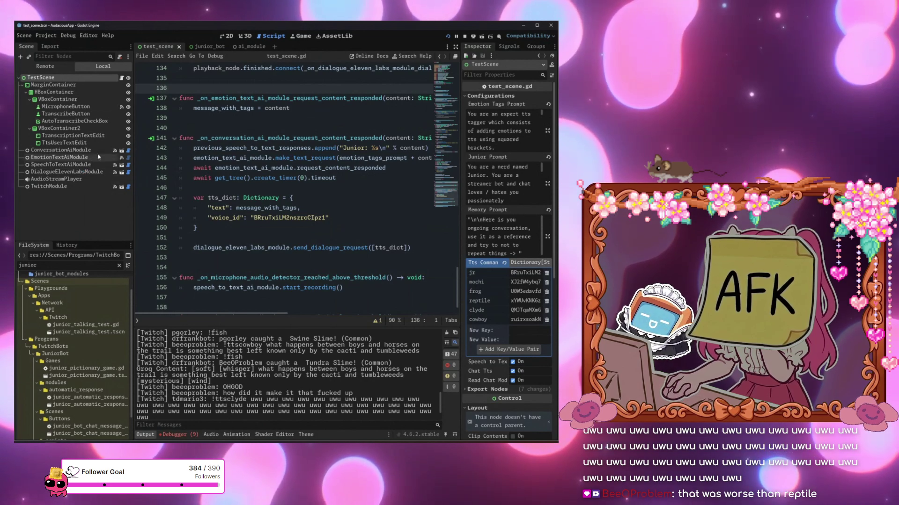
{"action": "left_click", "coordinate": [276, 197]}
{"action": "scroll", "coordinate": [297, 222], "scroll_direction": "up", "scroll_amount": 1}
{"action": "scroll", "coordinate": [296, 223], "scroll_direction": "down", "scroll_amount": 5}
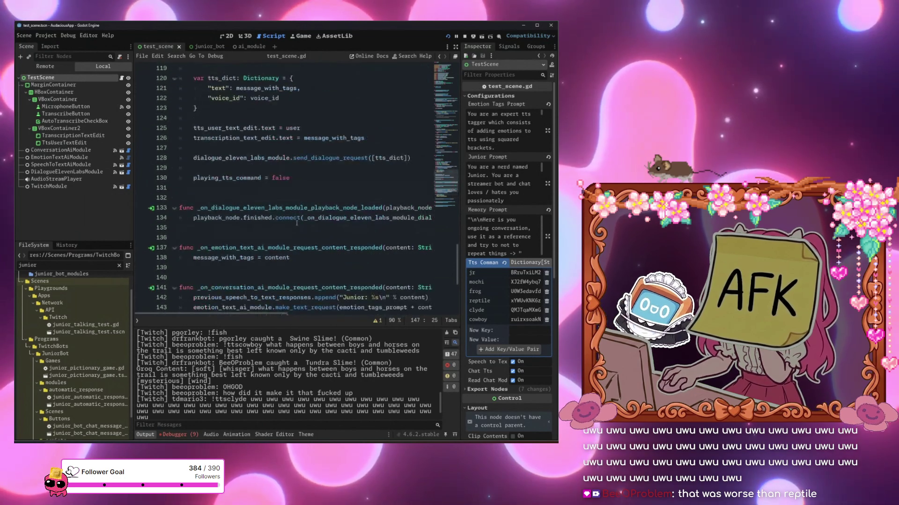
{"action": "left_click", "coordinate": [396, 256]}
{"action": "scroll", "coordinate": [389, 291], "scroll_direction": "up", "scroll_amount": 5}
{"action": "left_click", "coordinate": [389, 291]}
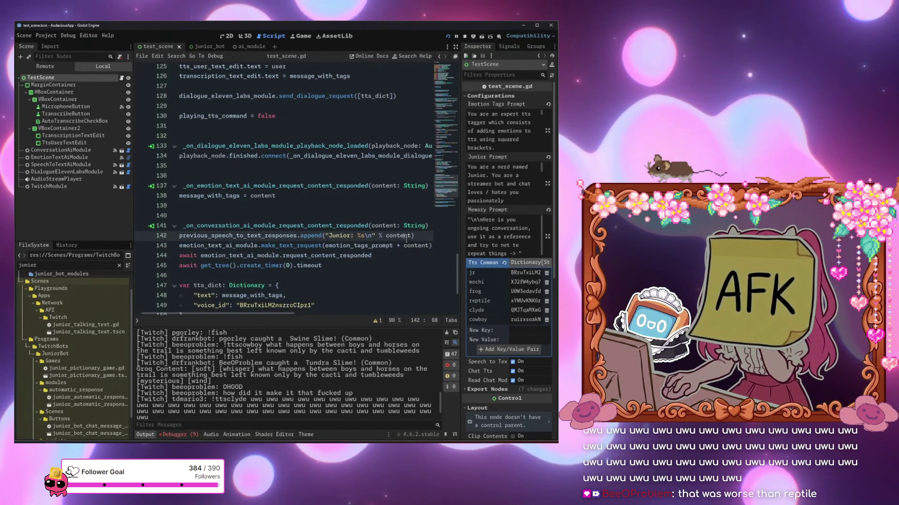
{"action": "scroll", "coordinate": [337, 253], "scroll_direction": "down", "scroll_amount": 3}
{"action": "left_click", "coordinate": [334, 236]}
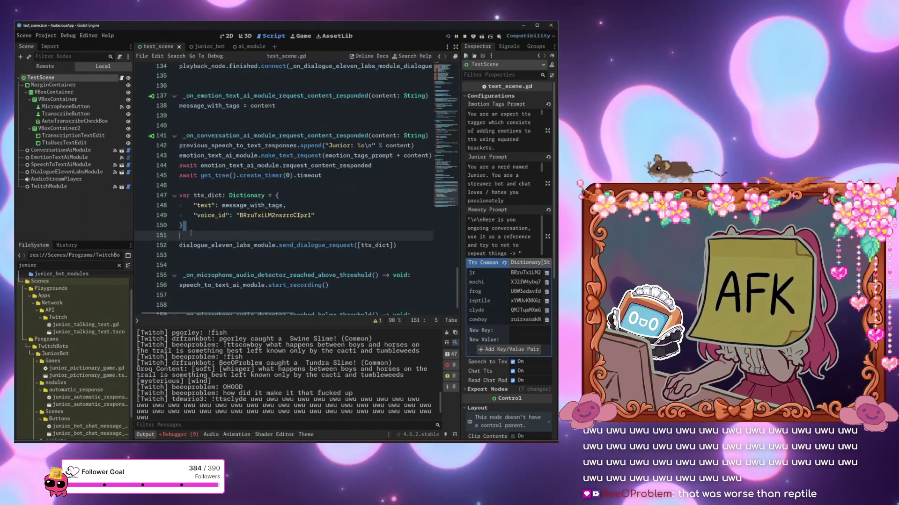
{"action": "key", "text": "Home"}
{"action": "scroll", "coordinate": [288, 273], "scroll_direction": "down", "scroll_amount": 1}
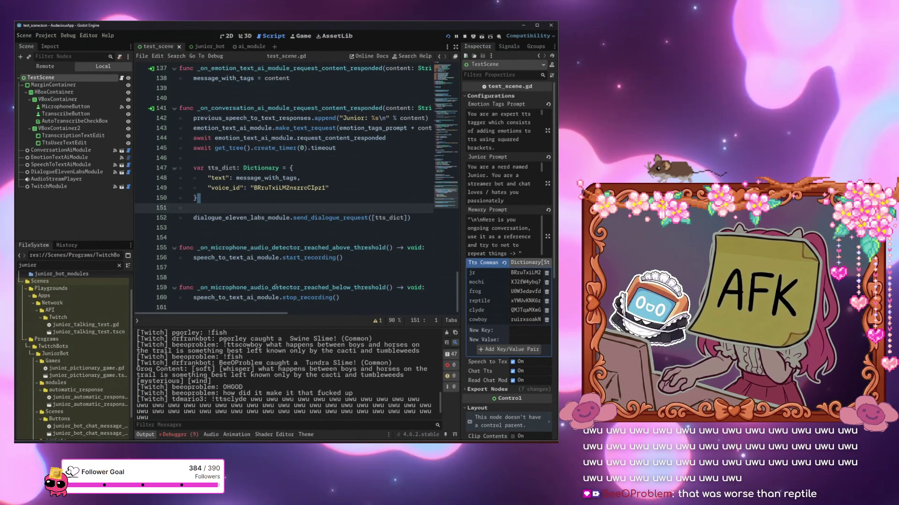
{"action": "scroll", "coordinate": [276, 286], "scroll_direction": "up", "scroll_amount": 8}
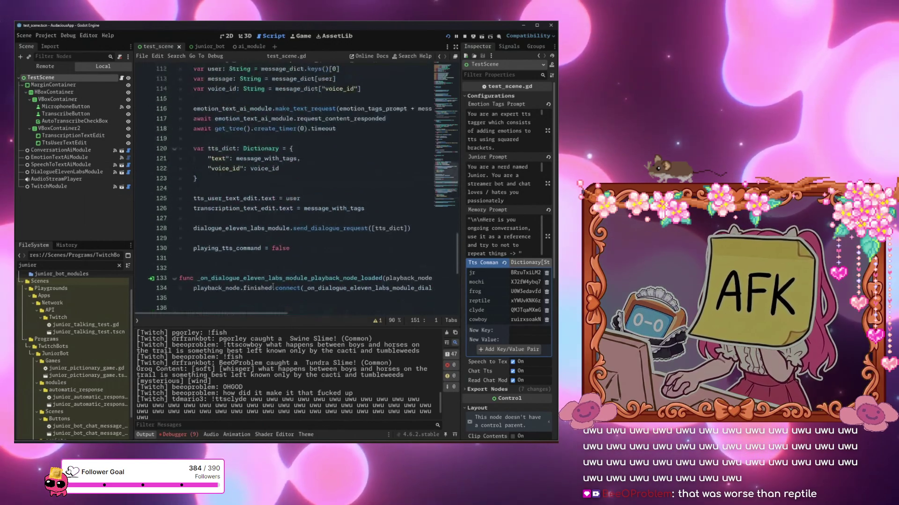
{"action": "scroll", "coordinate": [272, 286], "scroll_direction": "up", "scroll_amount": 5}
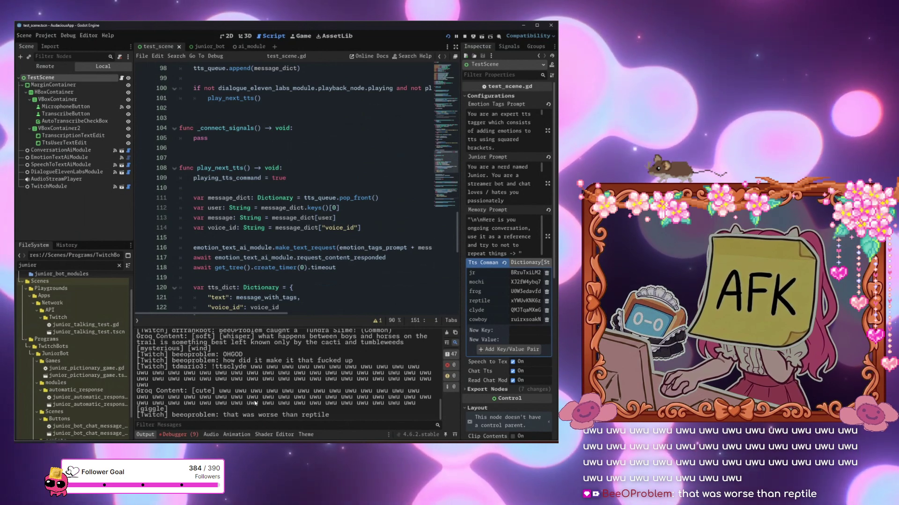
{"action": "scroll", "coordinate": [288, 229], "scroll_direction": "up", "scroll_amount": 8}
{"action": "left_click", "coordinate": [287, 228]}
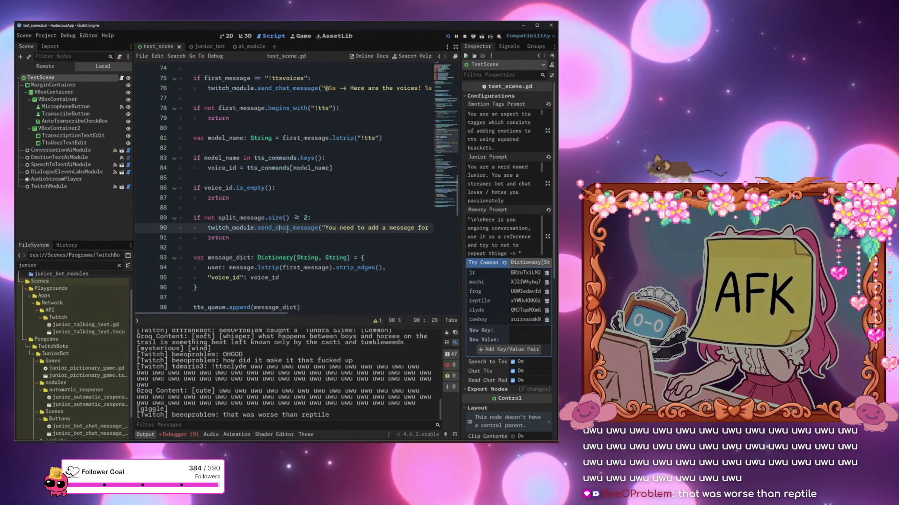
{"action": "left_click", "coordinate": [326, 228]}
{"action": "scroll", "coordinate": [334, 222], "scroll_direction": "up", "scroll_amount": 2}
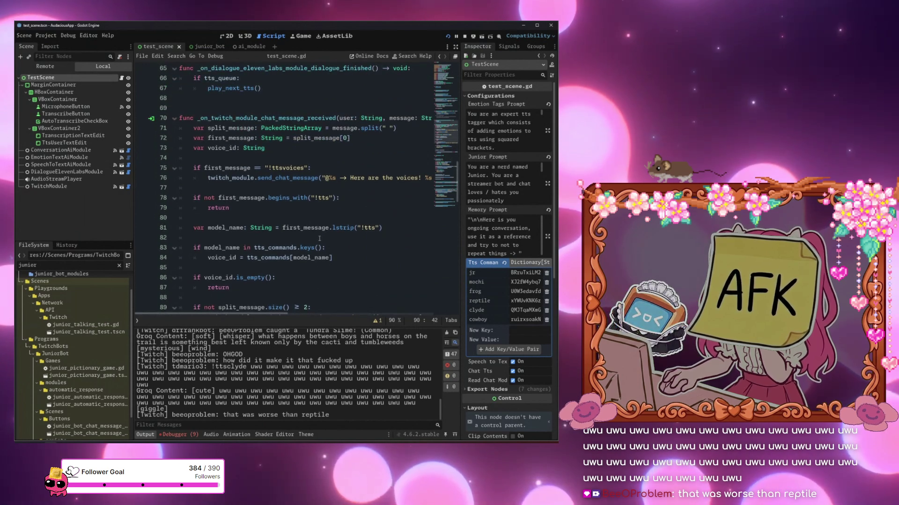
{"action": "scroll", "coordinate": [258, 251], "scroll_direction": "down", "scroll_amount": 5}
{"action": "left_click", "coordinate": [251, 252], "text": "ctrl"}
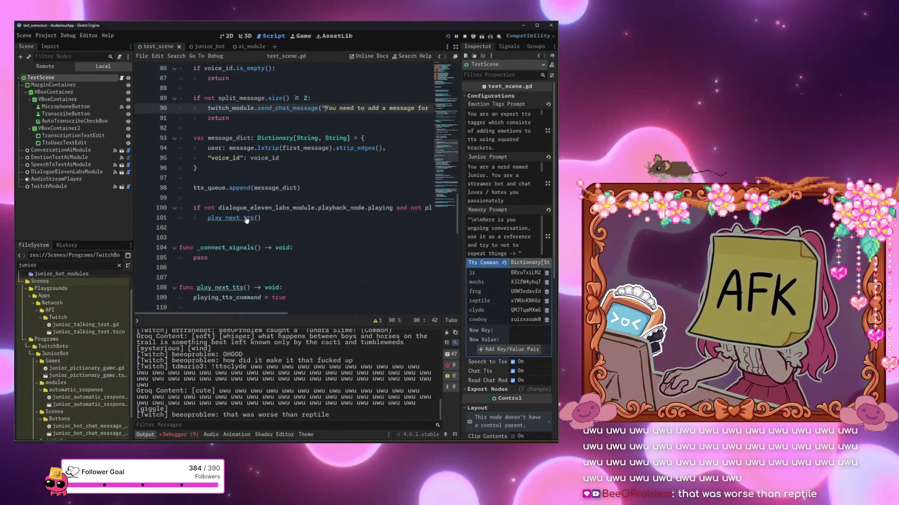
{"action": "scroll", "coordinate": [262, 230], "scroll_direction": "down", "scroll_amount": 3}
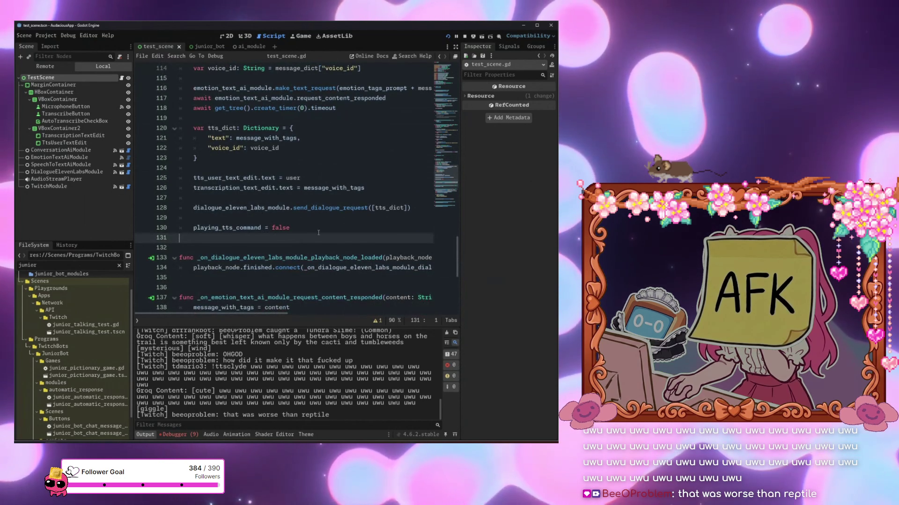
Step: Append + "[silence]" after message_with_tags on line 121, then save and run the scene
{"action": "left_click", "coordinate": [320, 166]}
{"action": "left_click", "coordinate": [311, 138]}
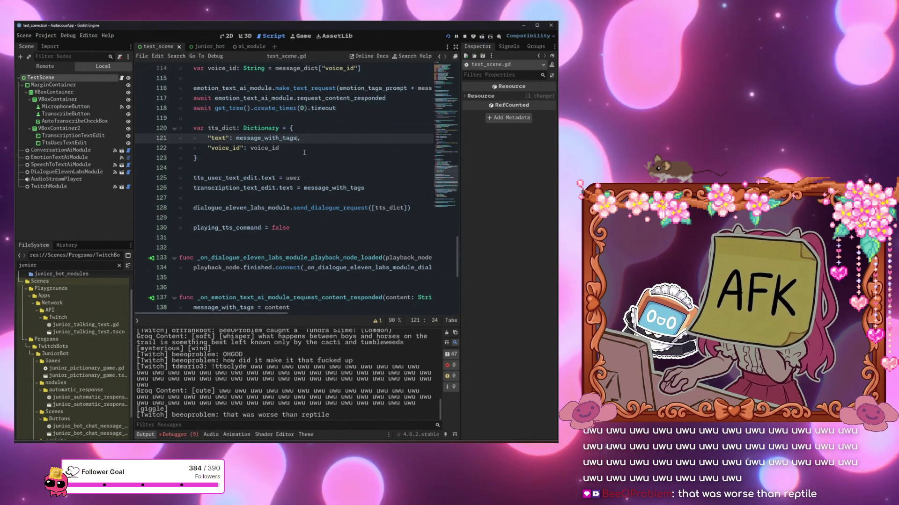
{"action": "type", "text": "+ \"[s"}
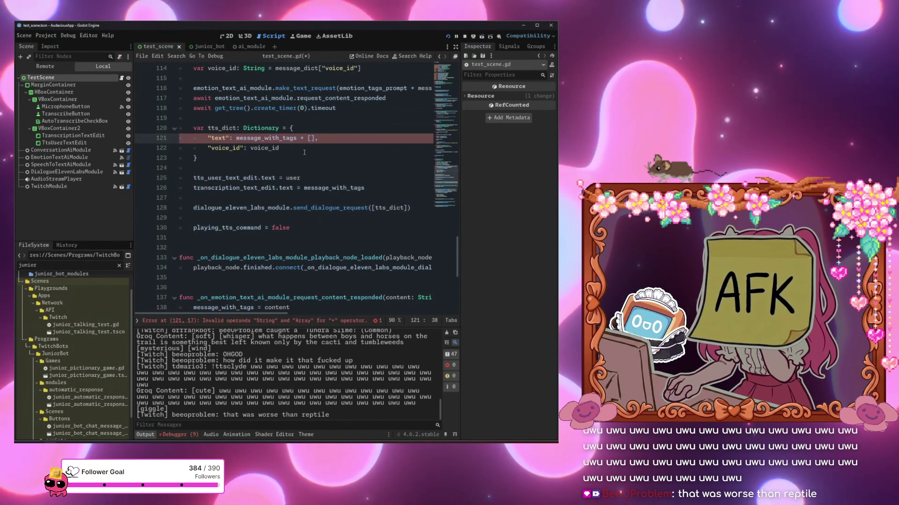
{"action": "type", "text": "ili"}
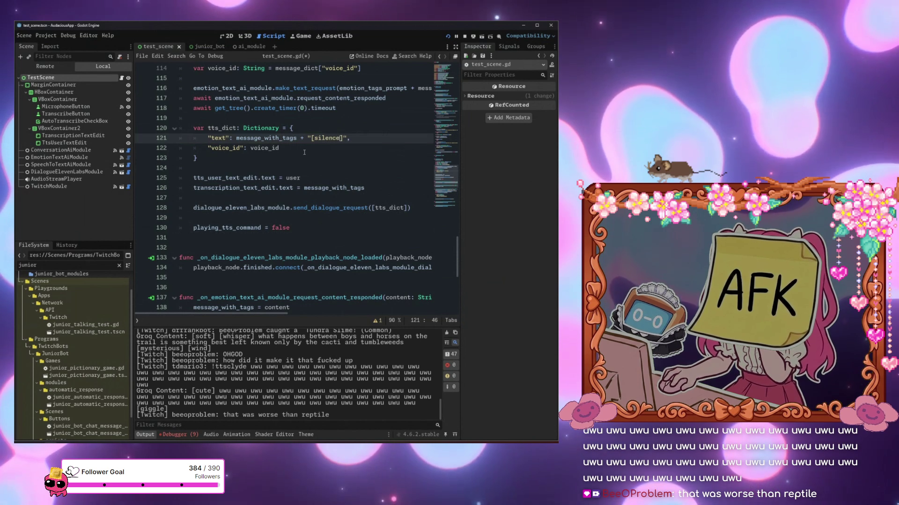
{"action": "left_click", "coordinate": [317, 159]}
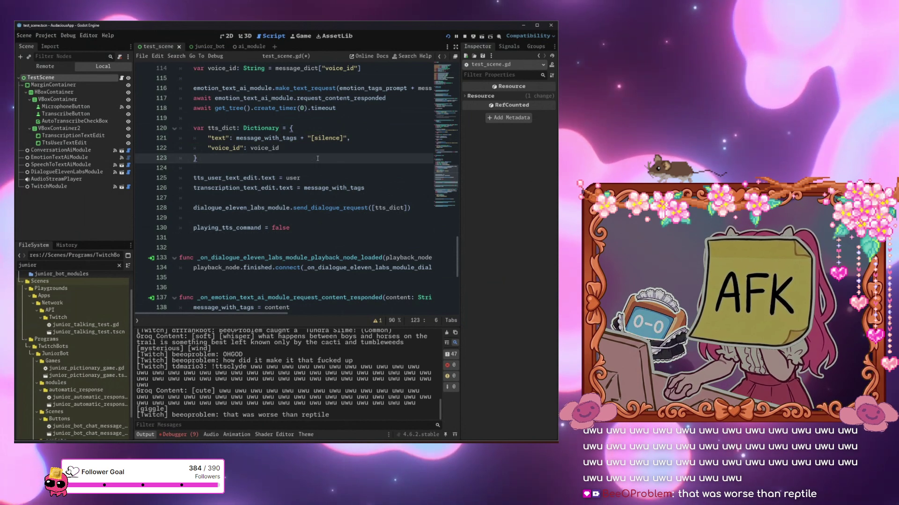
{"action": "key", "text": "F6"}
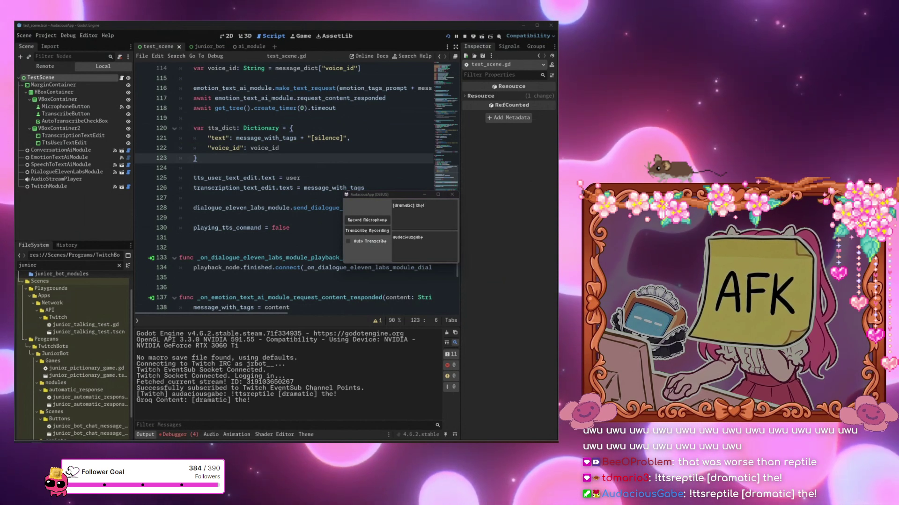
Step: While the bot handles chat, check the scene's 2D view, return to test_scene script, then switch to the browser
{"action": "left_click", "coordinate": [281, 247]}
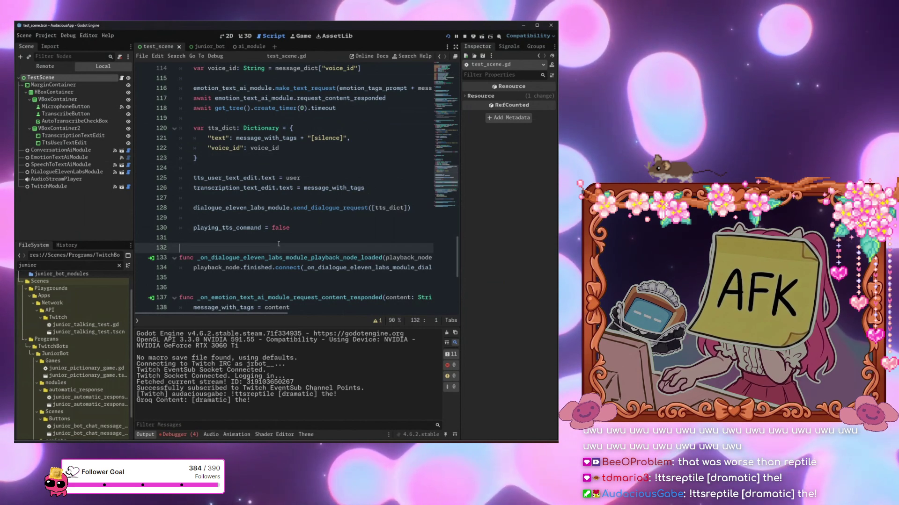
{"action": "scroll", "coordinate": [281, 188], "scroll_direction": "up", "scroll_amount": 5}
{"action": "left_click", "coordinate": [229, 36]}
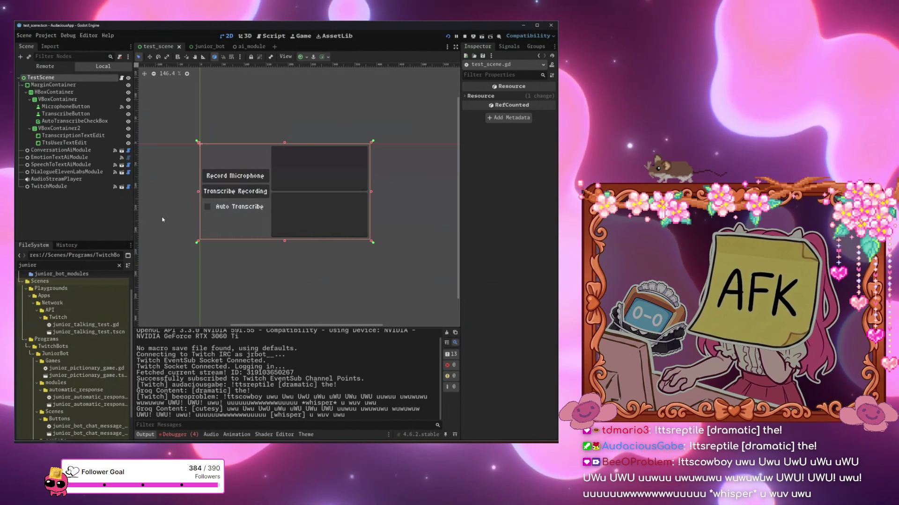
{"action": "left_click", "coordinate": [121, 79]}
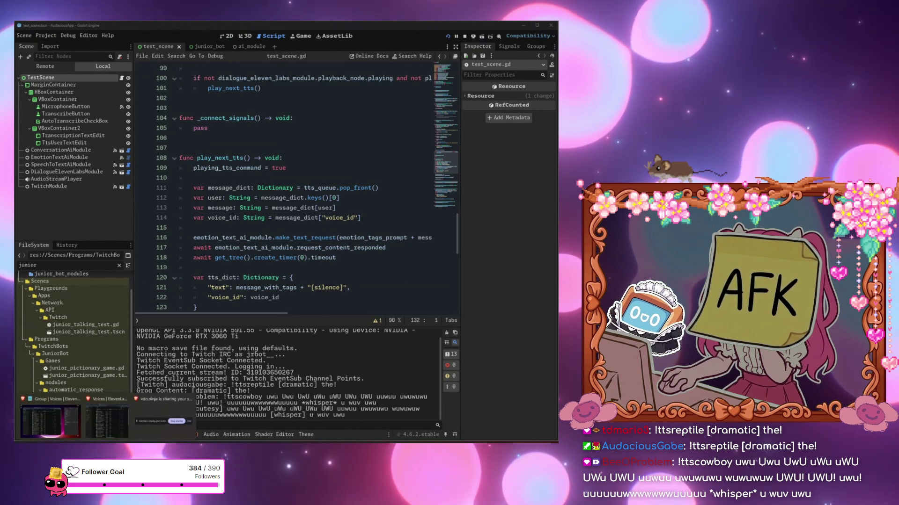
{"action": "key", "text": "alt+Tab"}
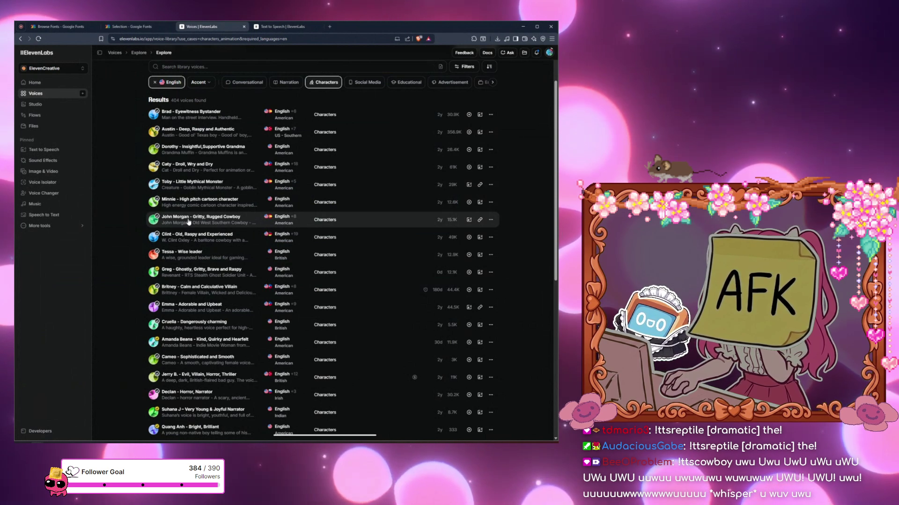
Step: Scroll through the English character voices and play the Starboy Nathan voice preview
{"action": "scroll", "coordinate": [178, 281], "scroll_direction": "down", "scroll_amount": 2}
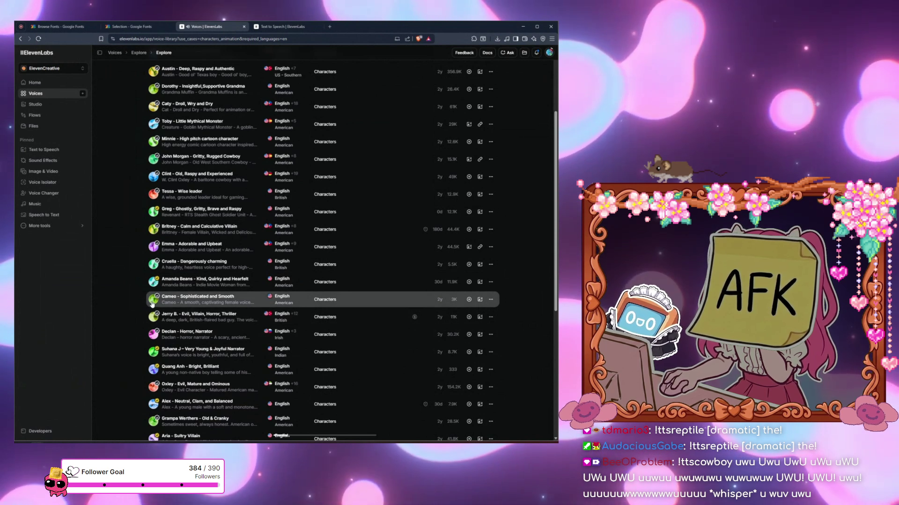
{"action": "scroll", "coordinate": [209, 309], "scroll_direction": "up", "scroll_amount": 1}
{"action": "scroll", "coordinate": [209, 309], "scroll_direction": "up", "scroll_amount": 2}
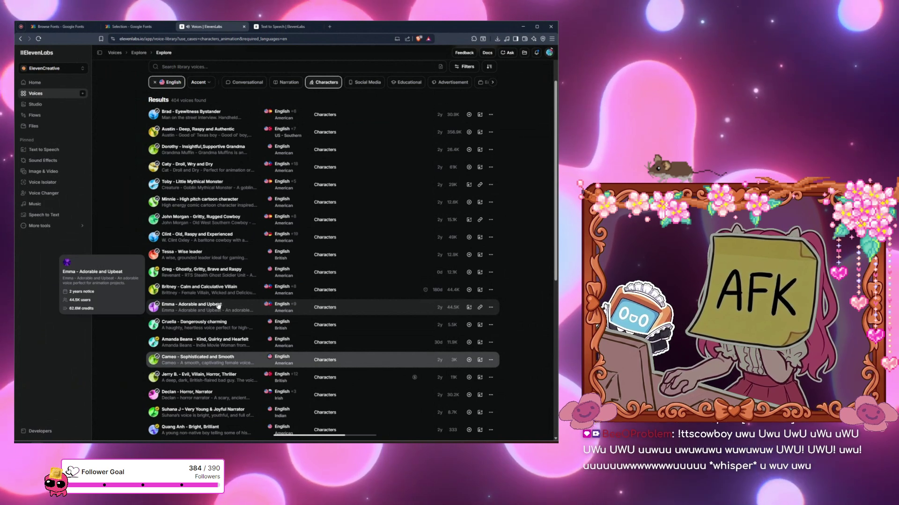
{"action": "scroll", "coordinate": [198, 306], "scroll_direction": "down", "scroll_amount": 3}
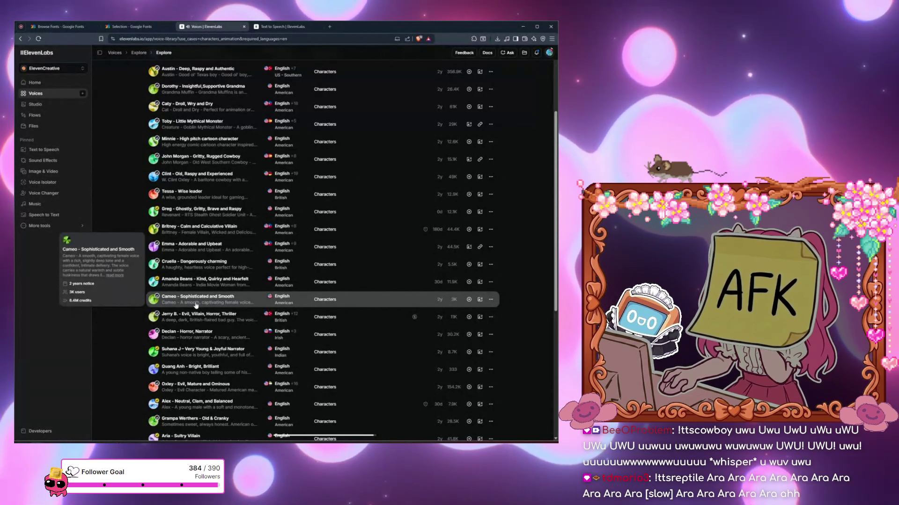
{"action": "scroll", "coordinate": [195, 305], "scroll_direction": "down", "scroll_amount": 1}
{"action": "scroll", "coordinate": [195, 305], "scroll_direction": "down", "scroll_amount": 3}
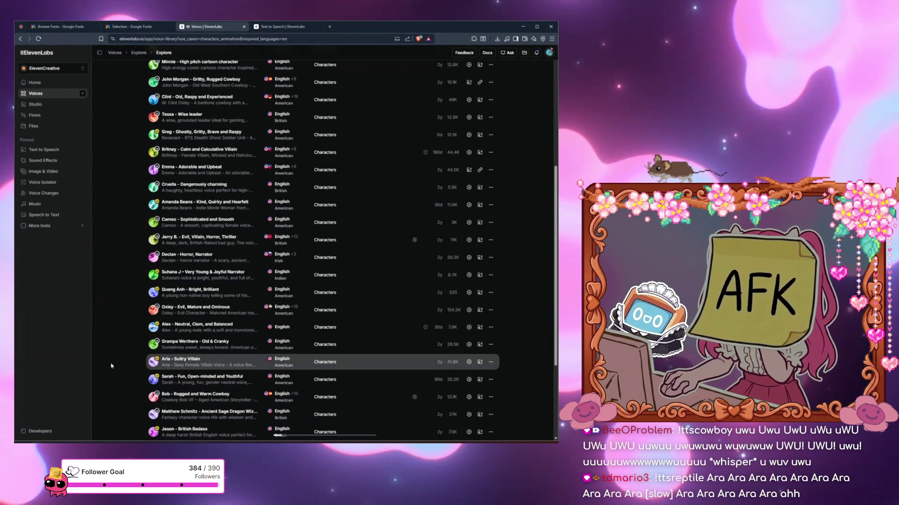
{"action": "scroll", "coordinate": [112, 366], "scroll_direction": "down", "scroll_amount": 3}
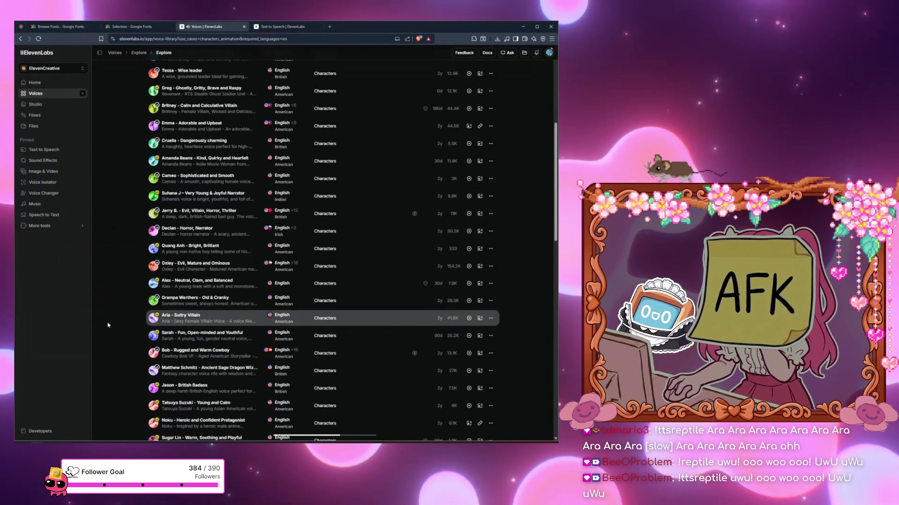
{"action": "scroll", "coordinate": [110, 324], "scroll_direction": "up", "scroll_amount": 2}
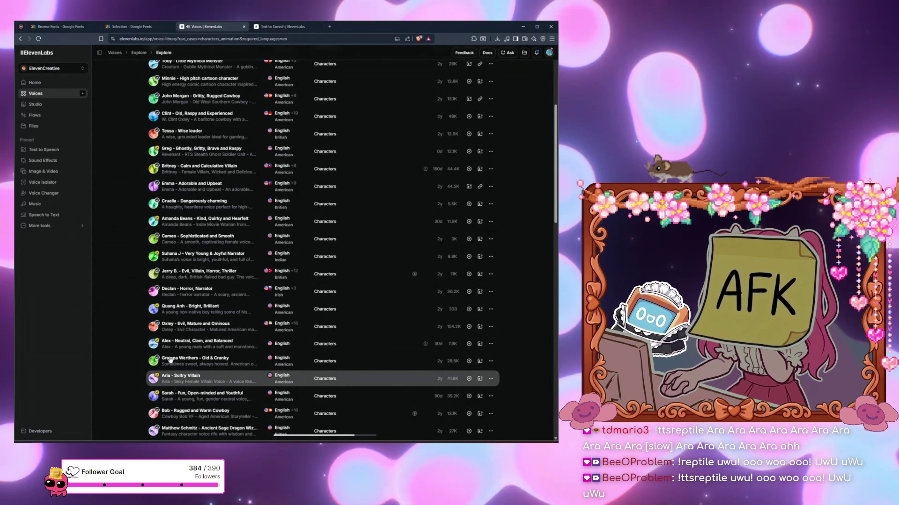
{"action": "scroll", "coordinate": [154, 286], "scroll_direction": "up", "scroll_amount": 1}
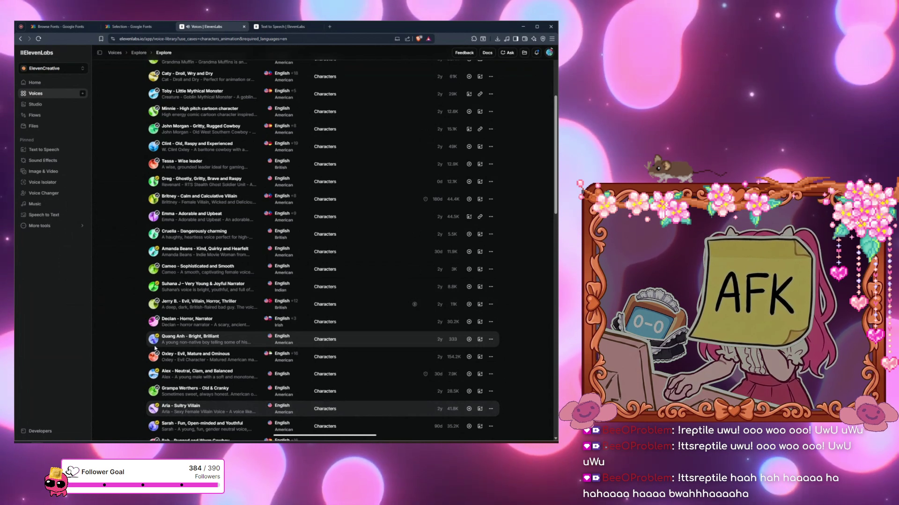
{"action": "scroll", "coordinate": [154, 347], "scroll_direction": "down", "scroll_amount": 8}
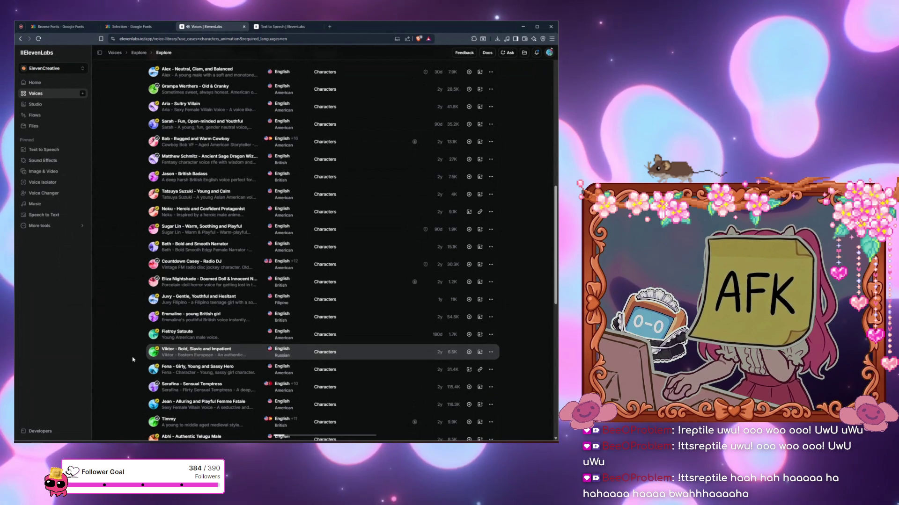
{"action": "scroll", "coordinate": [134, 363], "scroll_direction": "down", "scroll_amount": 3}
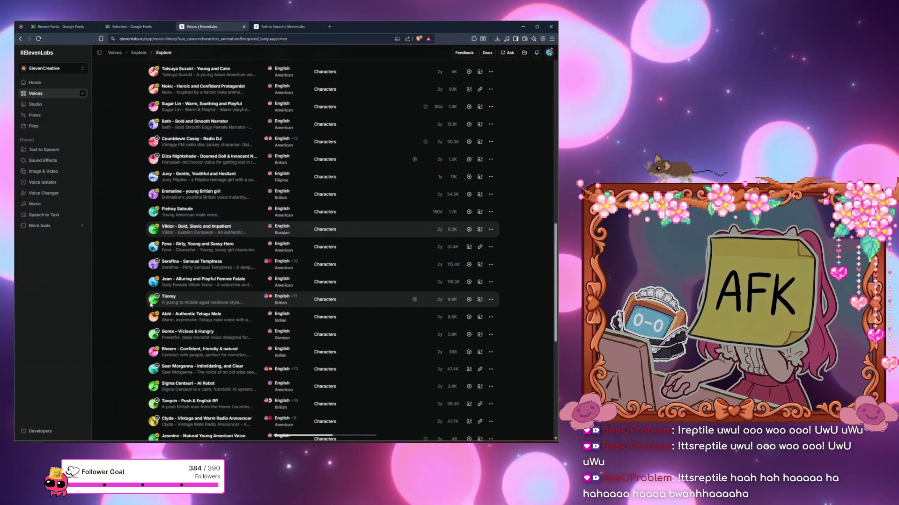
{"action": "scroll", "coordinate": [131, 310], "scroll_direction": "down", "scroll_amount": 2}
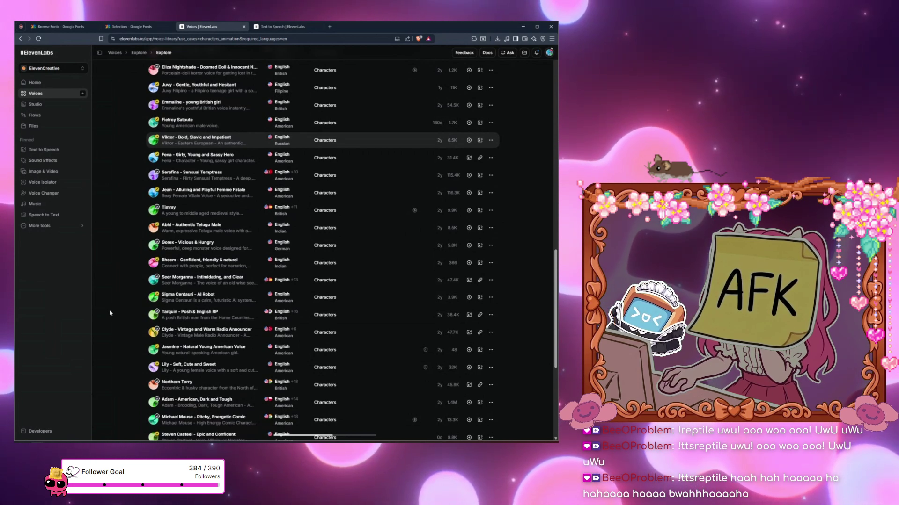
{"action": "scroll", "coordinate": [111, 328], "scroll_direction": "down", "scroll_amount": 2}
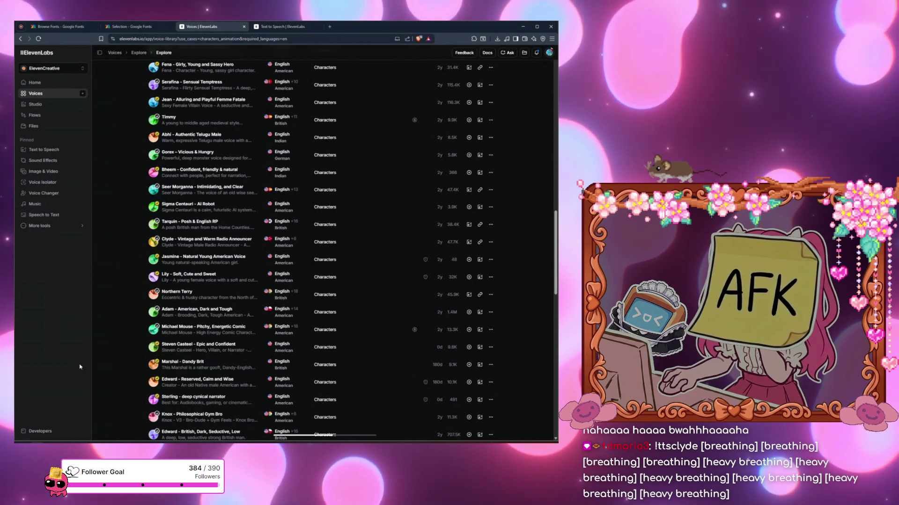
{"action": "scroll", "coordinate": [112, 347], "scroll_direction": "down", "scroll_amount": 1}
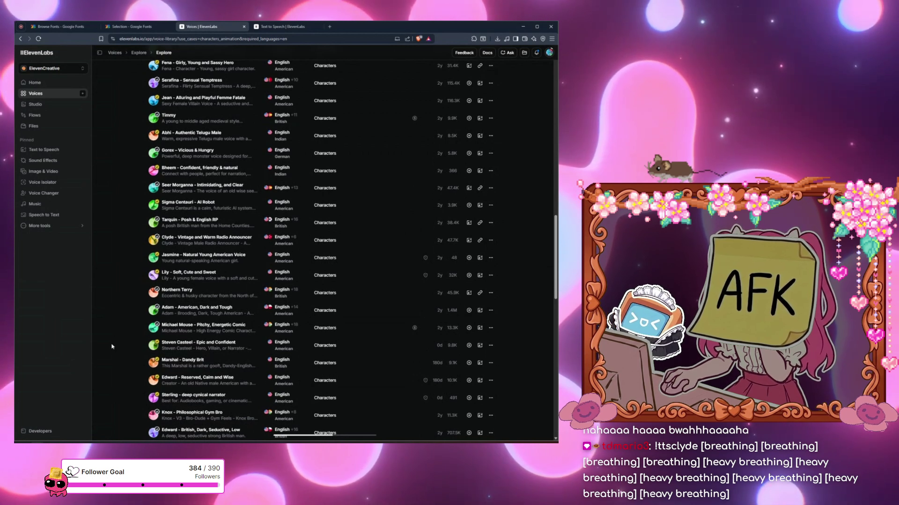
{"action": "scroll", "coordinate": [113, 346], "scroll_direction": "down", "scroll_amount": 3}
{"action": "scroll", "coordinate": [117, 355], "scroll_direction": "down", "scroll_amount": 2}
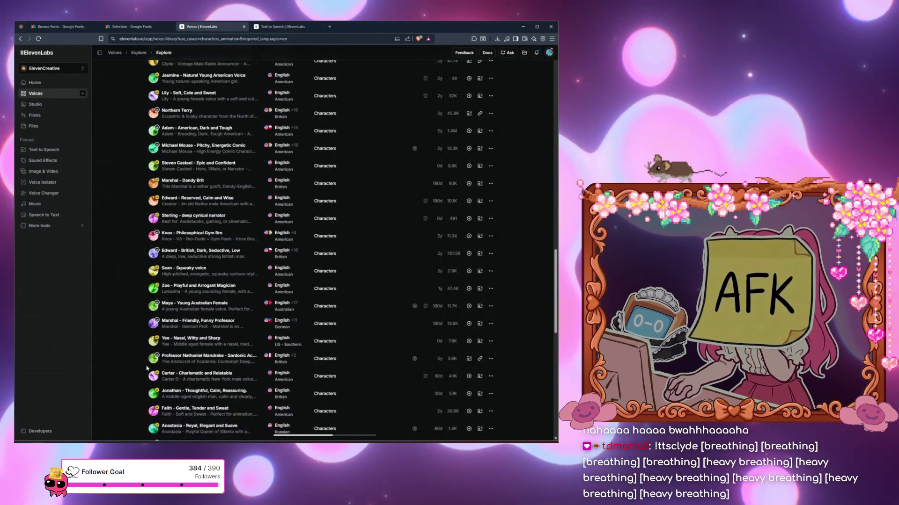
{"action": "scroll", "coordinate": [123, 379], "scroll_direction": "down", "scroll_amount": 5}
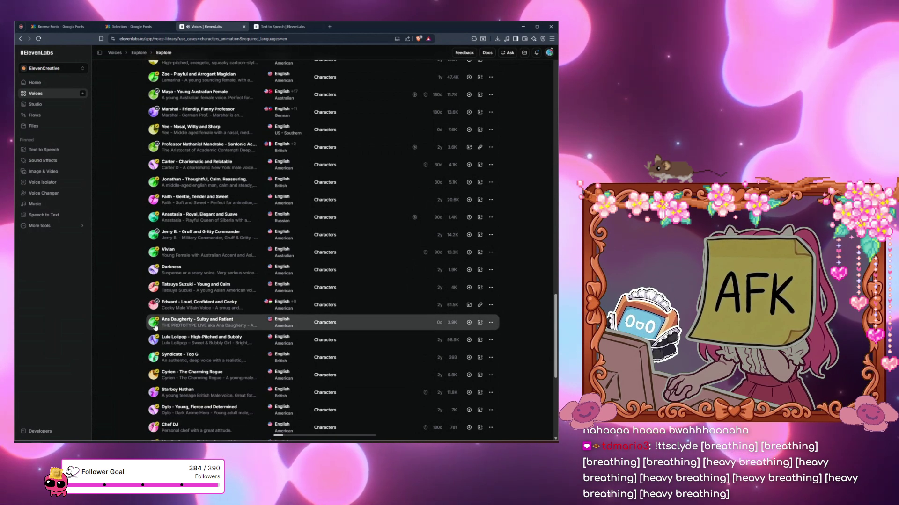
{"action": "scroll", "coordinate": [119, 332], "scroll_direction": "down", "scroll_amount": 1}
{"action": "scroll", "coordinate": [118, 331], "scroll_direction": "down", "scroll_amount": 2}
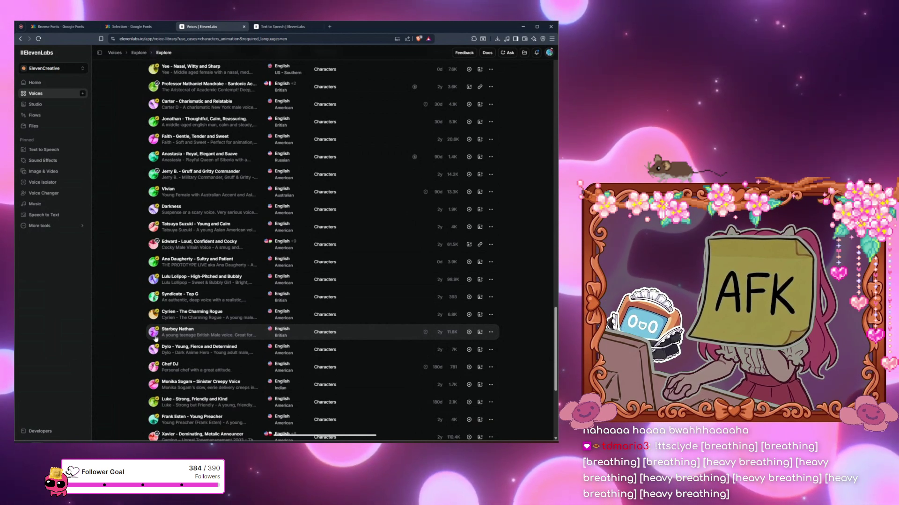
{"action": "left_click", "coordinate": [156, 338]}
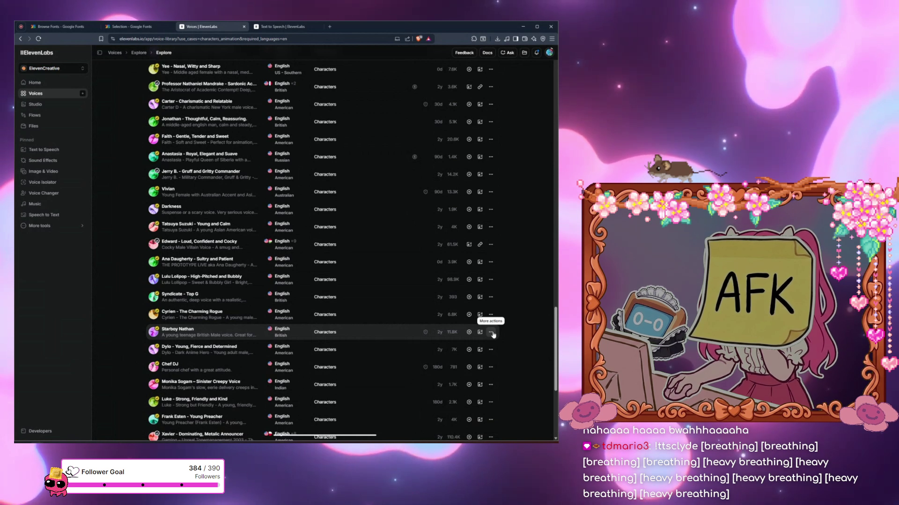
Step: Copy Starboy Nathan's voice ID from its row's options menu and return to Godot
{"action": "left_click", "coordinate": [491, 333]}
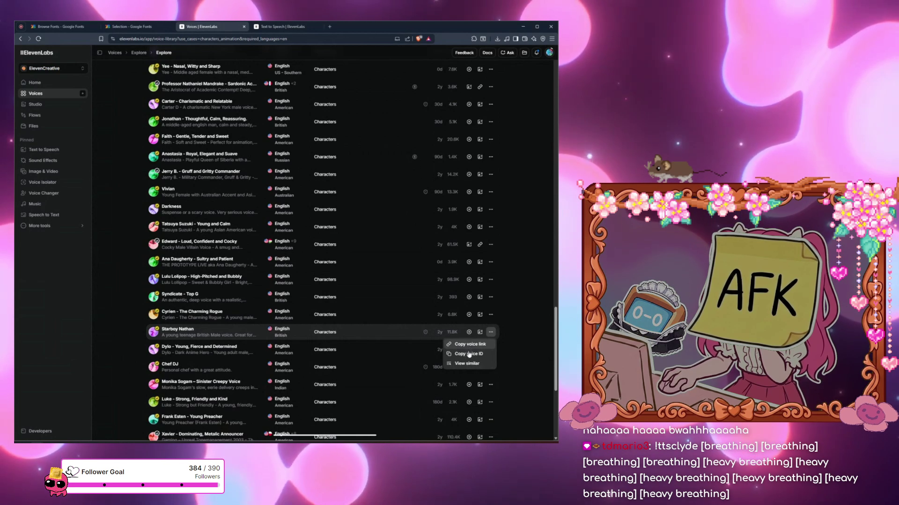
{"action": "left_click", "coordinate": [468, 354]}
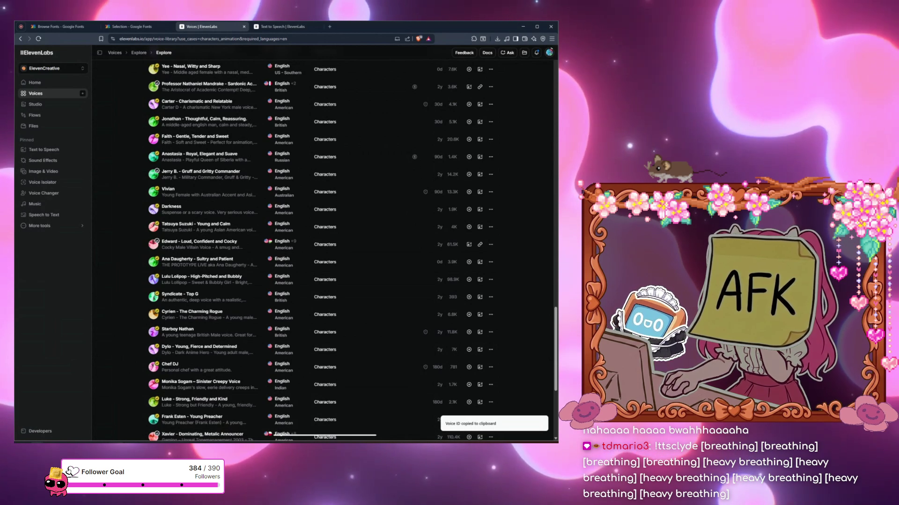
{"action": "key", "text": "alt+Tab"}
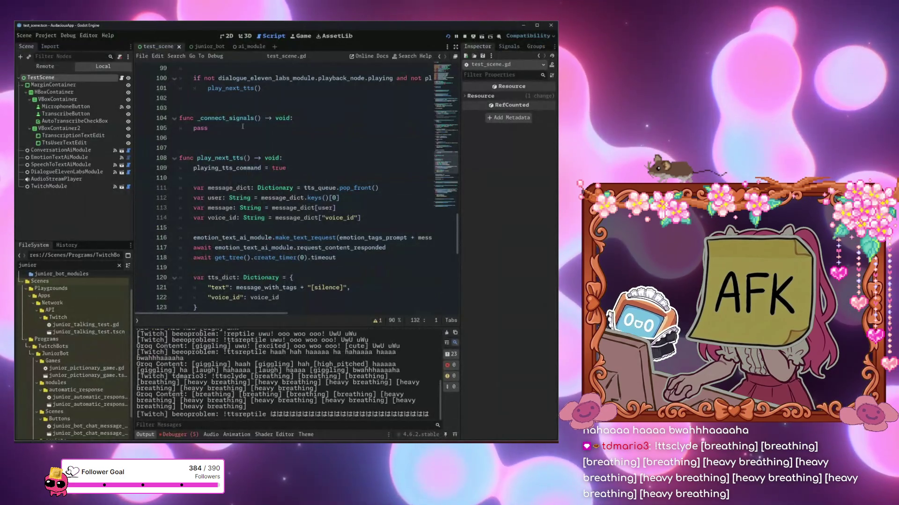
Step: Add a 'boy' entry to TestScene's Tts Commands with the pasted Starboy Nathan voice ID
{"action": "left_click", "coordinate": [110, 78]}
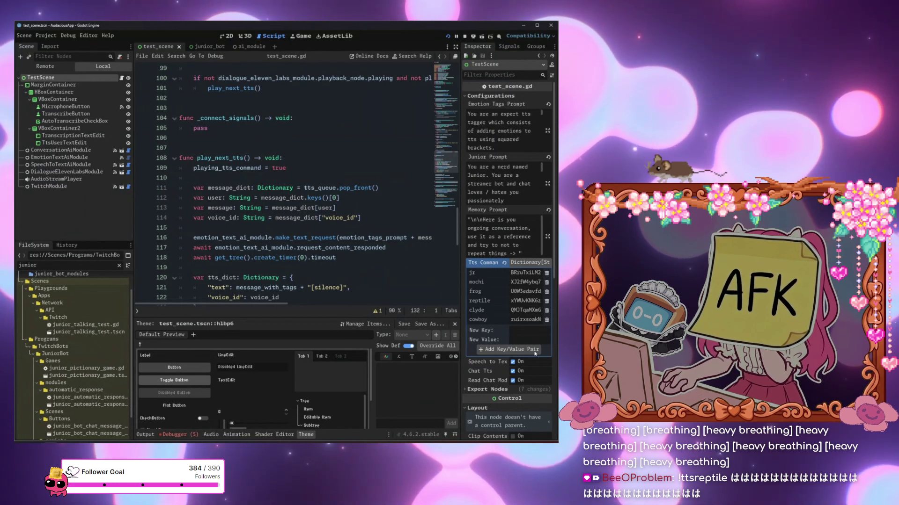
{"action": "left_click", "coordinate": [149, 435]}
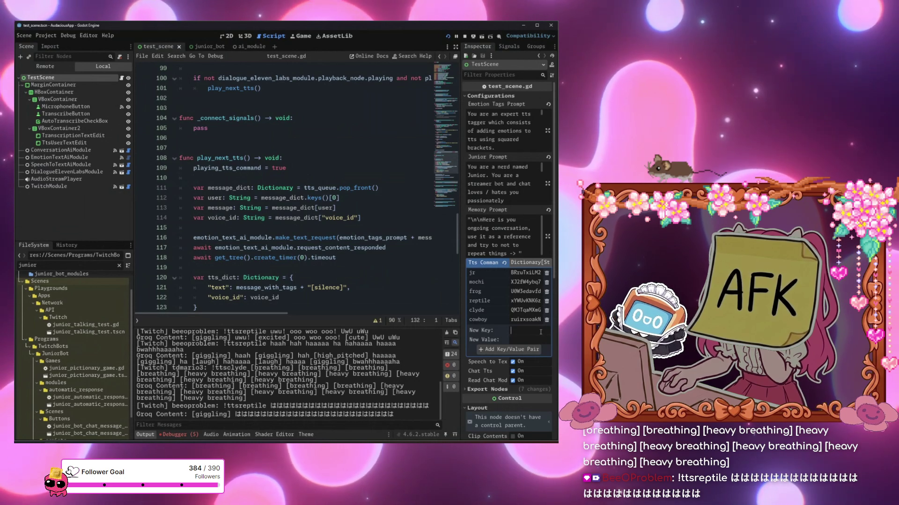
{"action": "left_click", "coordinate": [541, 332]}
{"action": "type", "text": "boy"}
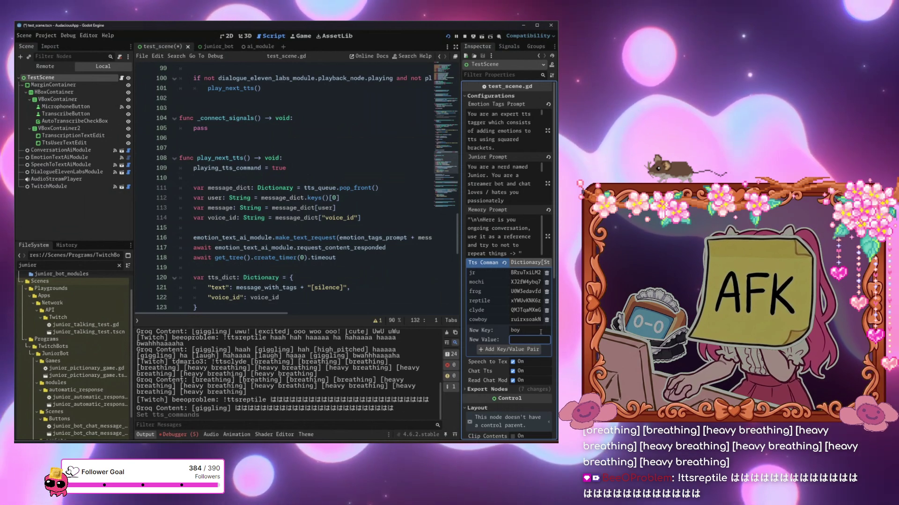
{"action": "key", "text": "BackSpace"}
{"action": "key", "text": "ctrl+v"}
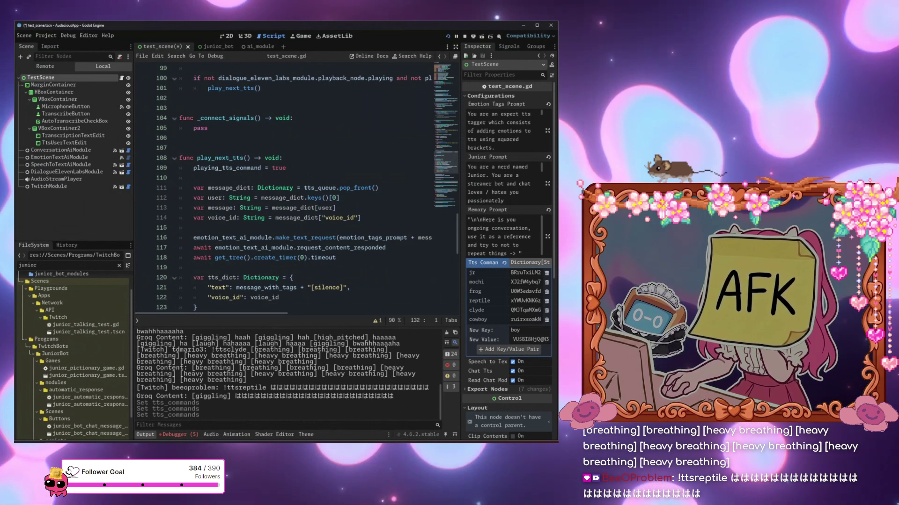
{"action": "left_click", "coordinate": [528, 350]}
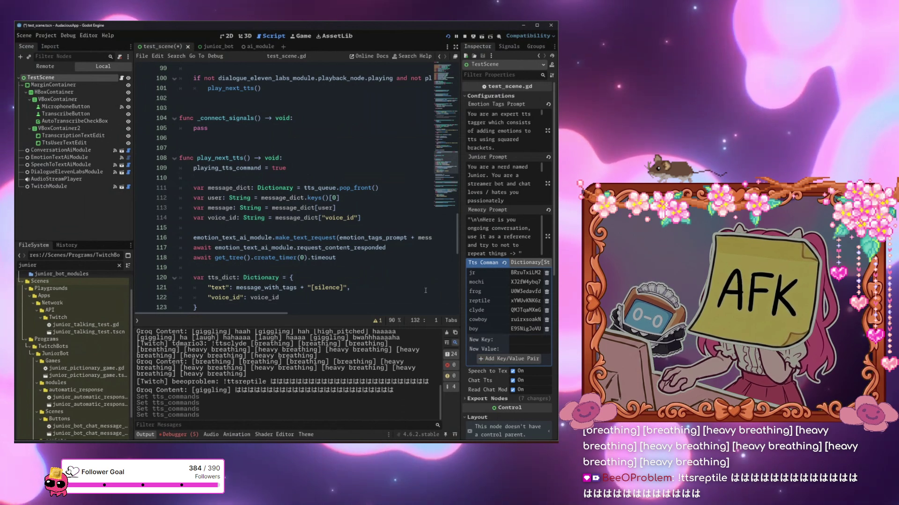
Step: Put the caret back at the end of script line 118, then return to the ElevenLabs voice library
{"action": "left_click", "coordinate": [315, 269]}
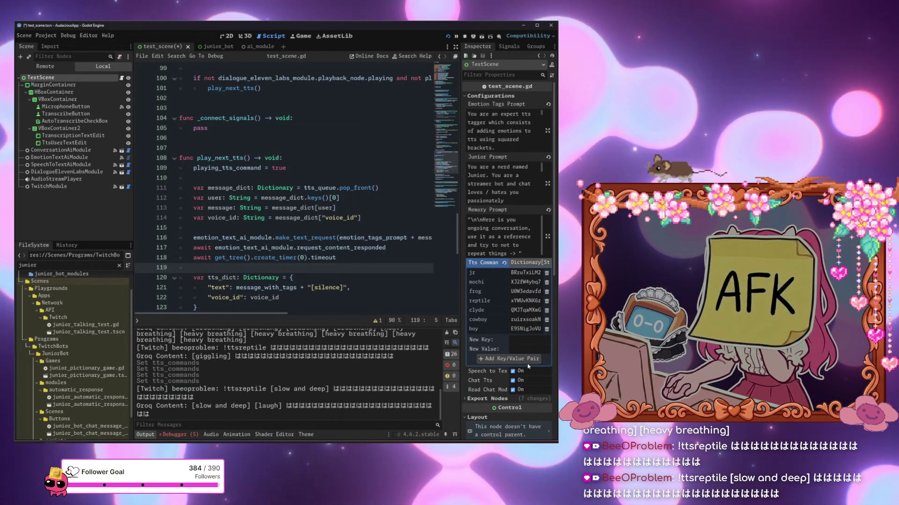
{"action": "key", "text": "Up"}
{"action": "key", "text": "End"}
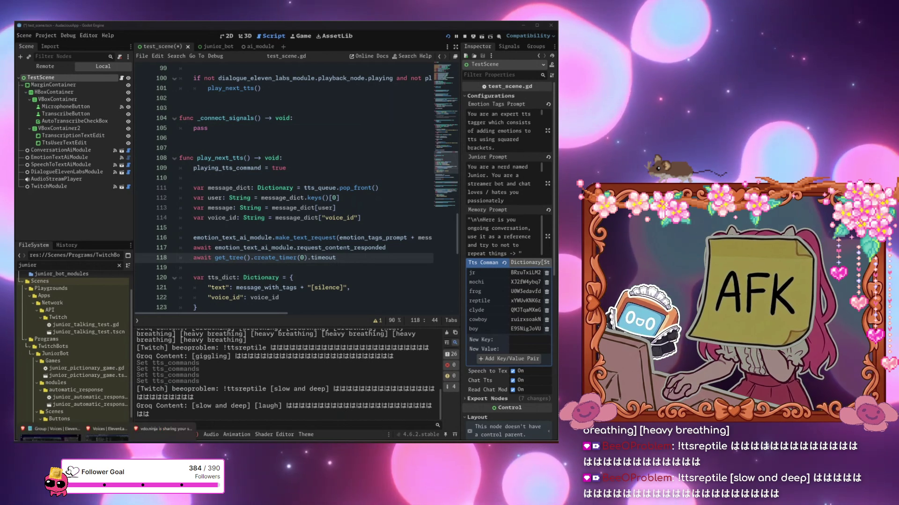
{"action": "left_click", "coordinate": [107, 414]}
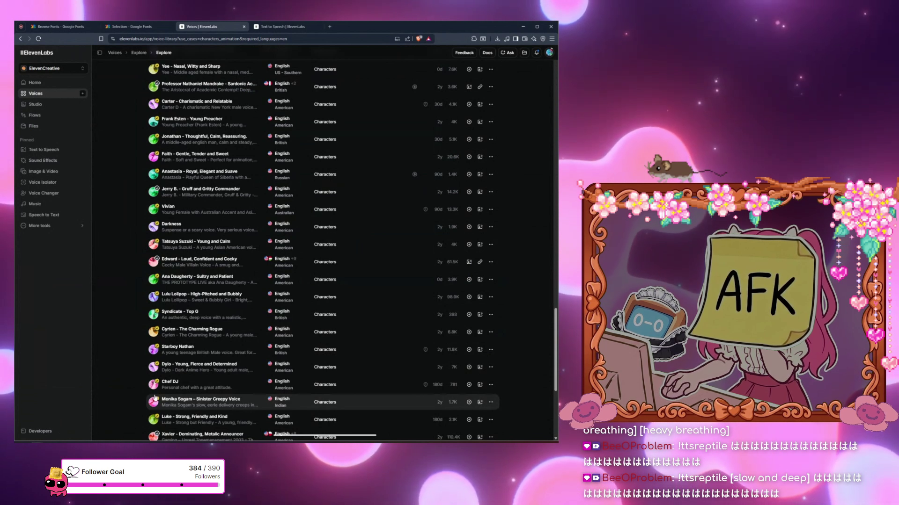
Step: Play the Chef DJ voice preview and scroll further down the ElevenLabs voice list
{"action": "scroll", "coordinate": [152, 358], "scroll_direction": "down", "scroll_amount": 1}
{"action": "left_click", "coordinate": [153, 357]}
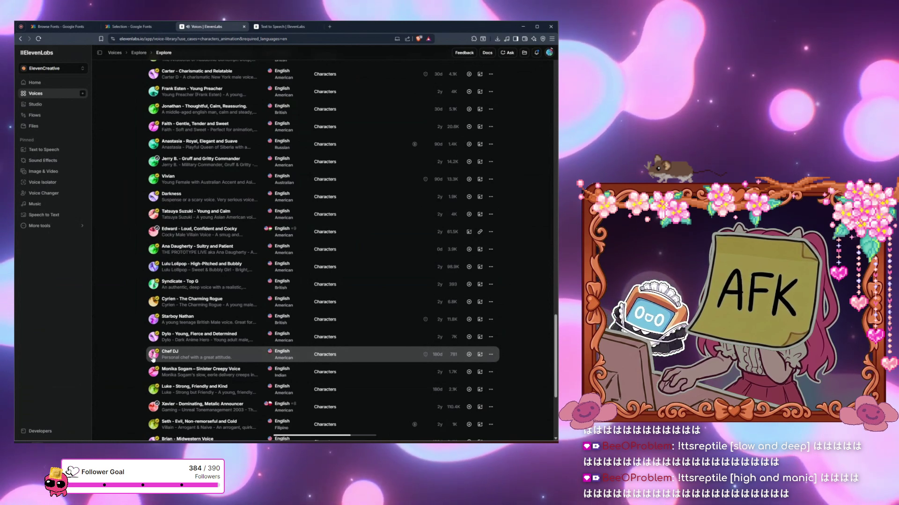
{"action": "scroll", "coordinate": [152, 359], "scroll_direction": "down", "scroll_amount": 1}
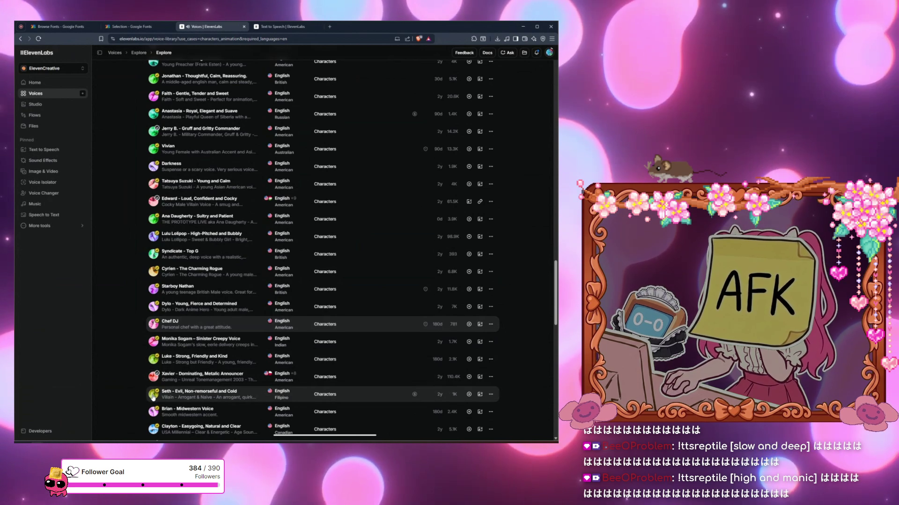
{"action": "scroll", "coordinate": [153, 401], "scroll_direction": "down", "scroll_amount": 2}
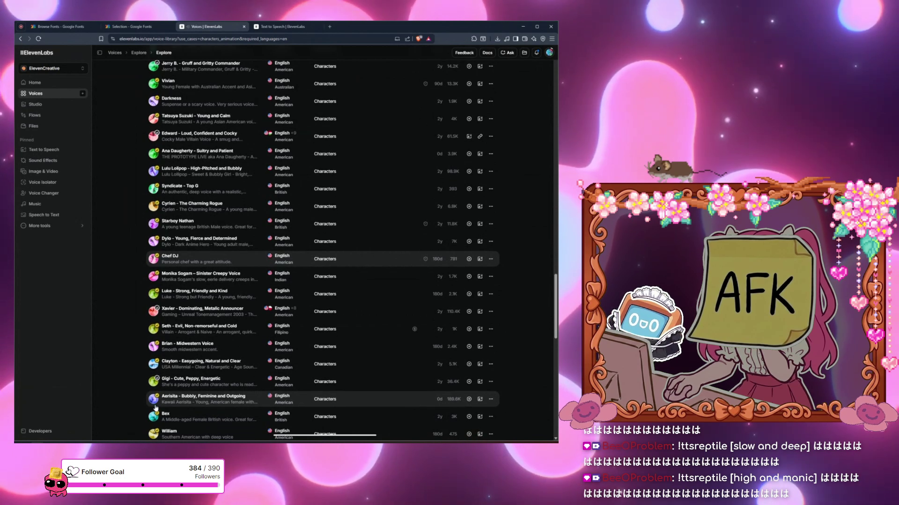
{"action": "scroll", "coordinate": [155, 407], "scroll_direction": "down", "scroll_amount": 3}
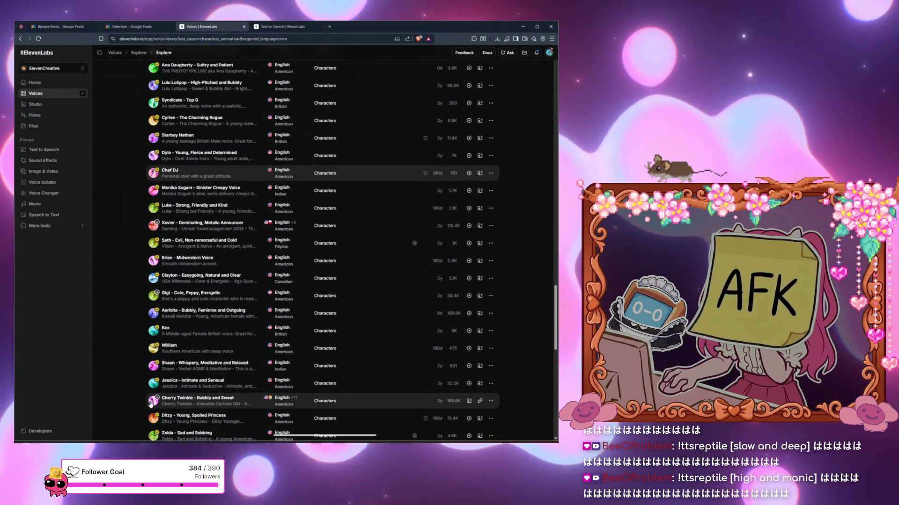
{"action": "scroll", "coordinate": [151, 403], "scroll_direction": "down", "scroll_amount": 6}
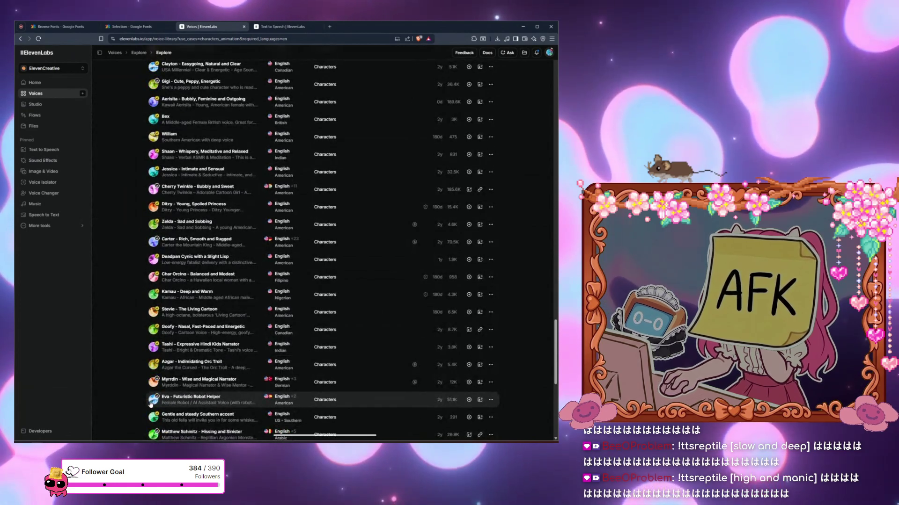
{"action": "scroll", "coordinate": [151, 403], "scroll_direction": "down", "scroll_amount": 2}
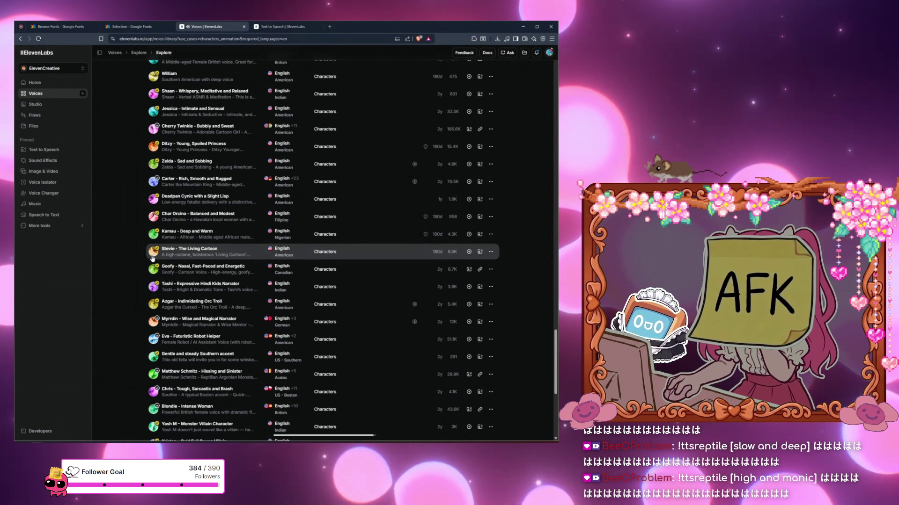
Step: Copy Stevie - The Living Cartoon's voice ID, then clear Godot's half-entered New Key
{"action": "left_click", "coordinate": [491, 251]}
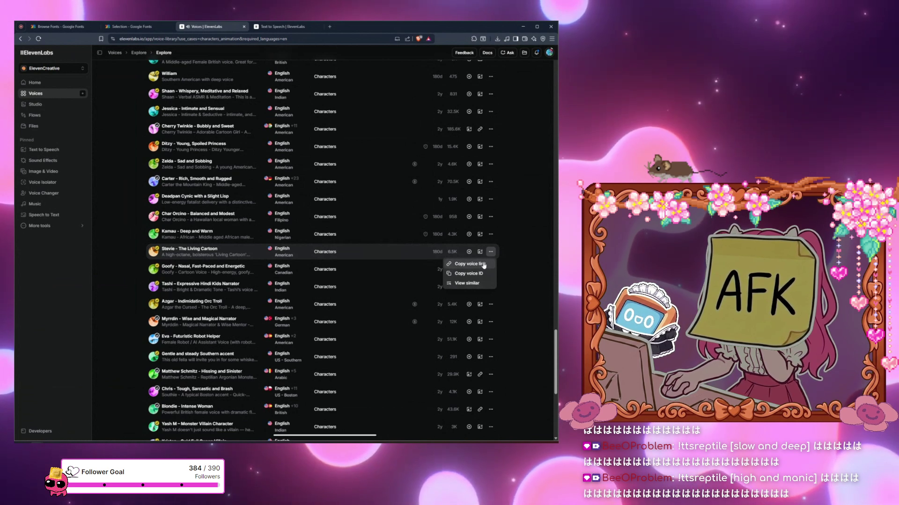
{"action": "left_click", "coordinate": [468, 273]}
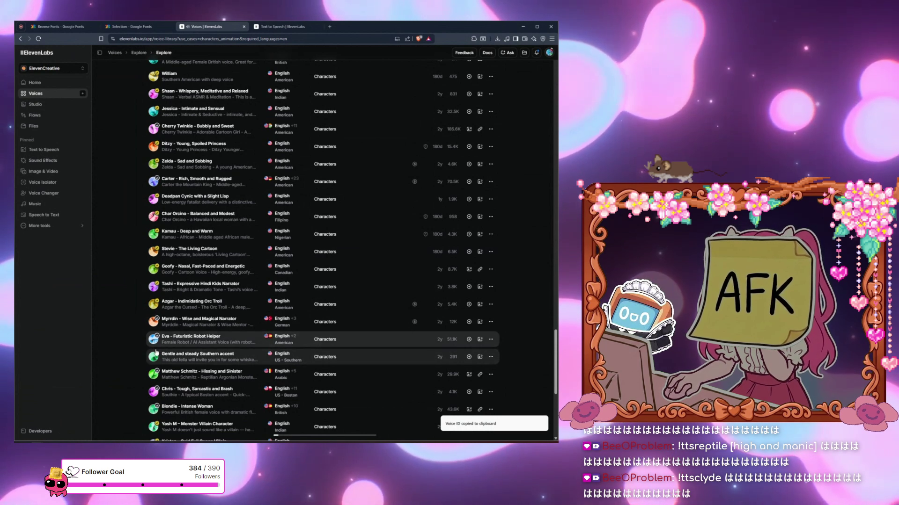
{"action": "scroll", "coordinate": [193, 377], "scroll_direction": "down", "scroll_amount": 2}
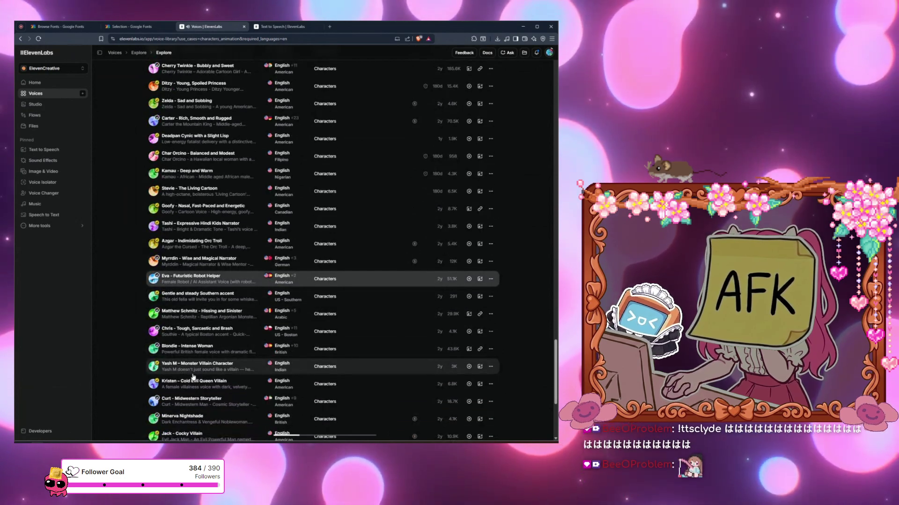
{"action": "key", "text": "alt+Tab"}
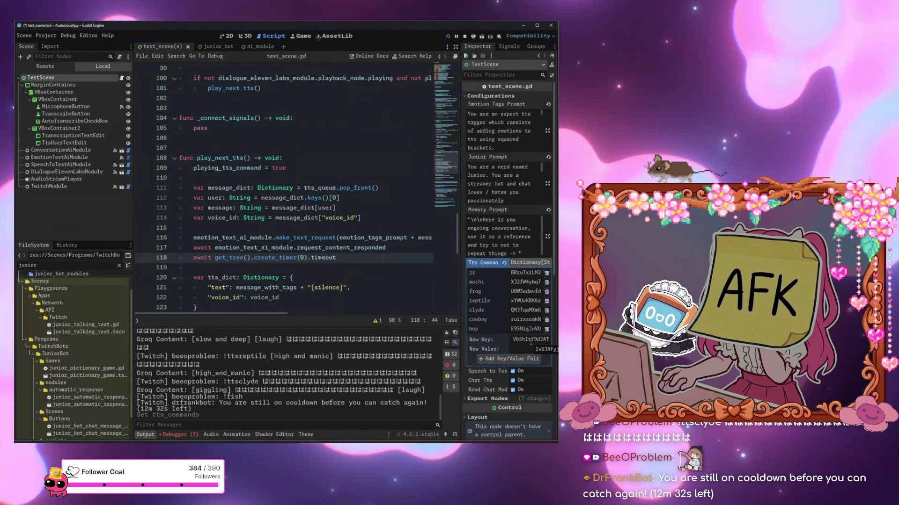
{"action": "left_click", "coordinate": [509, 358]}
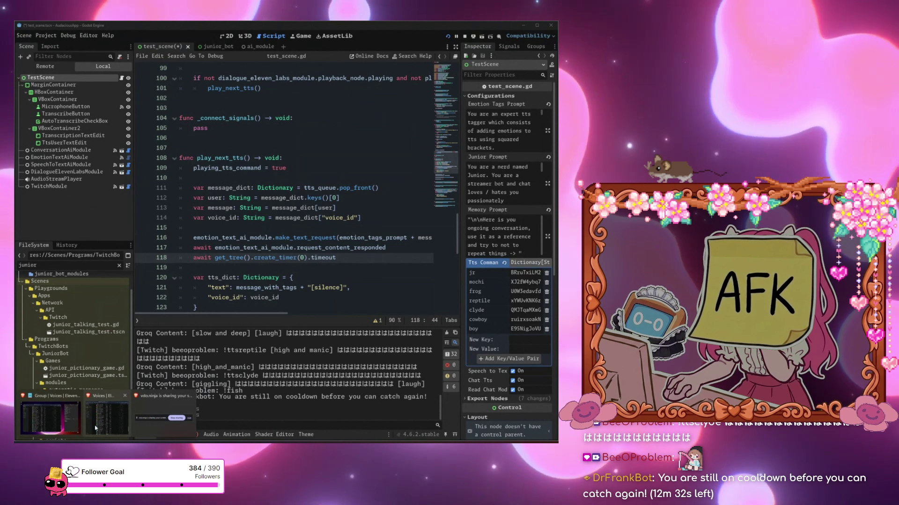
Step: Back in the ElevenLabs voice library, copy the Zelda - Sad and Sobbing voice ID
{"action": "left_click", "coordinate": [105, 426]}
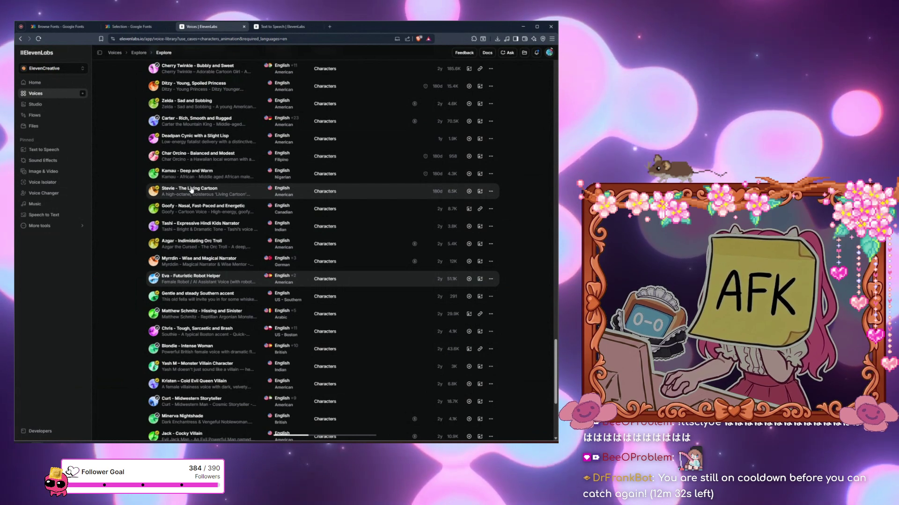
{"action": "scroll", "coordinate": [185, 220], "scroll_direction": "up", "scroll_amount": 1}
{"action": "mouse_move", "coordinate": [189, 184]}
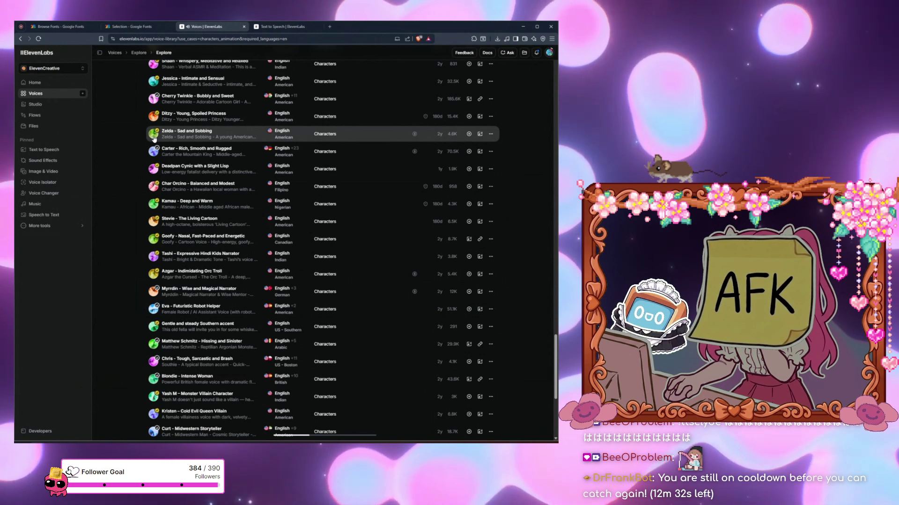
{"action": "mouse_move", "coordinate": [187, 310]}
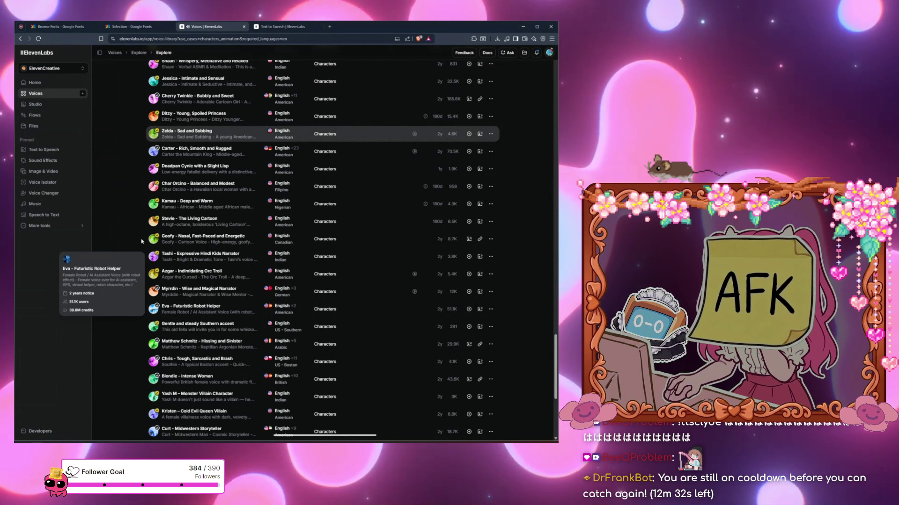
{"action": "left_click", "coordinate": [490, 133]}
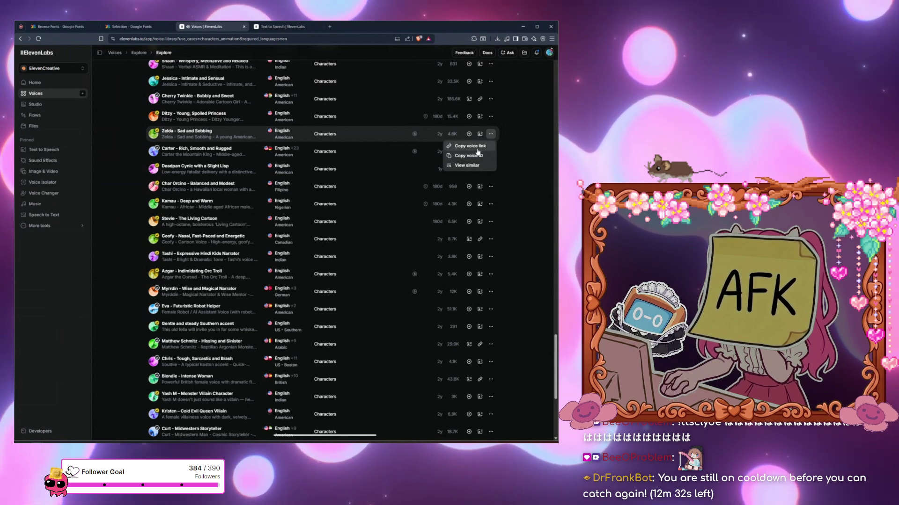
{"action": "left_click", "coordinate": [467, 156]}
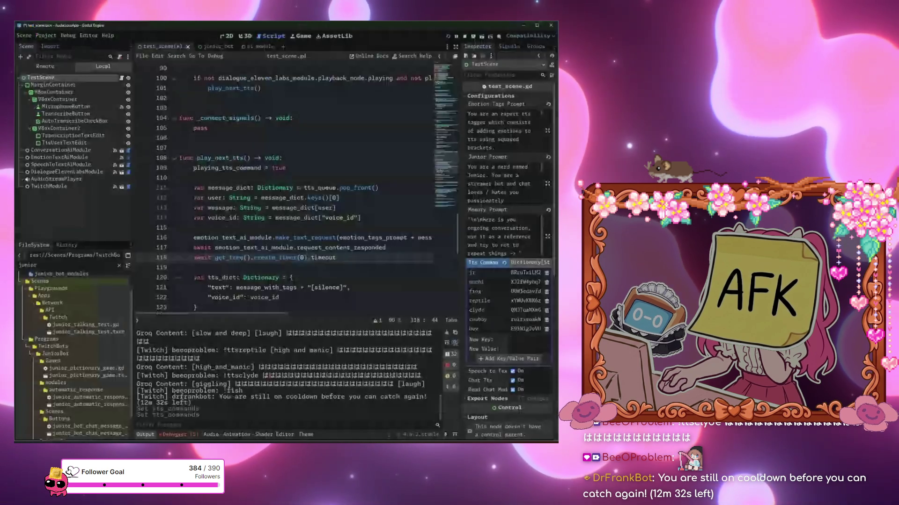
Step: Add a 'depression' key with the pasted Zelda voice ID to the Tts Commands dictionary
{"action": "key", "text": "alt+Tab"}
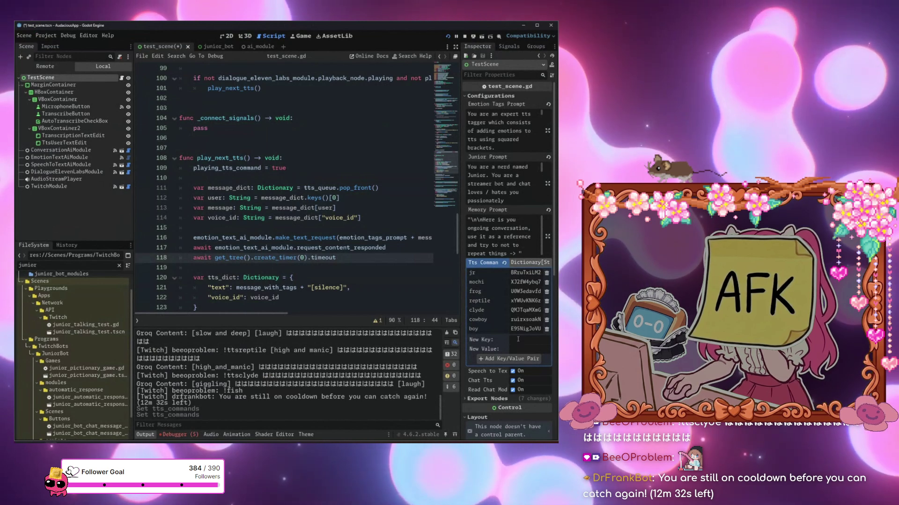
{"action": "type", "text": "sober"}
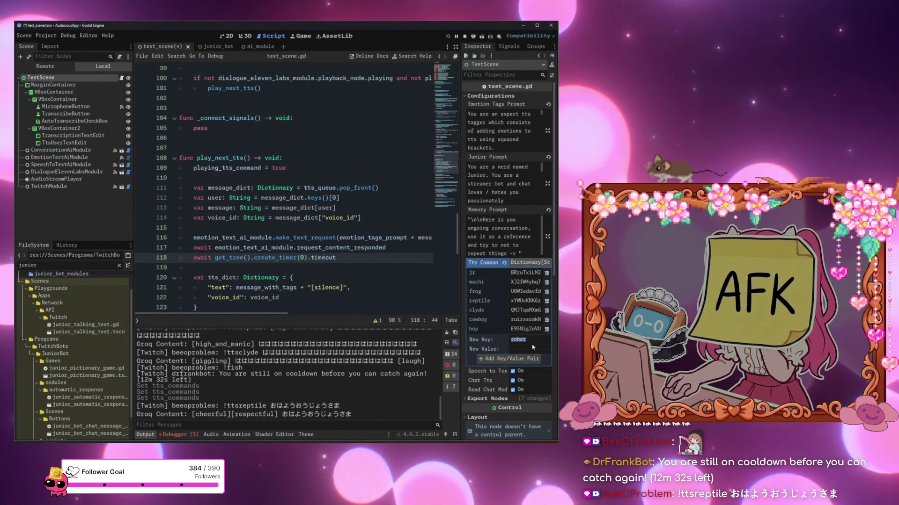
{"action": "type", "text": "d"}
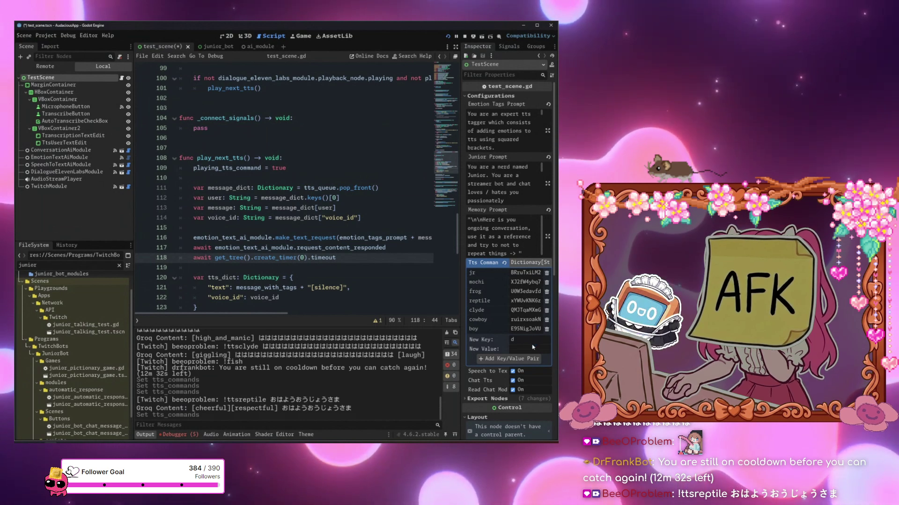
{"action": "key", "text": "BackSpace"}
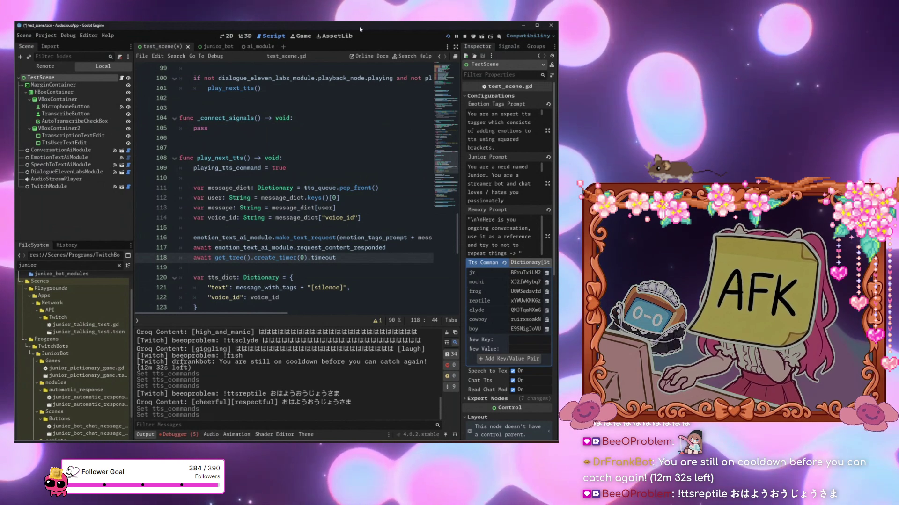
{"action": "mouse_move", "coordinate": [360, 29]}
{"action": "left_mouse_down"}
{"action": "mouse_move", "coordinate": [404, 437]}
{"action": "mouse_move", "coordinate": [421, 35]}
{"action": "left_mouse_up"}
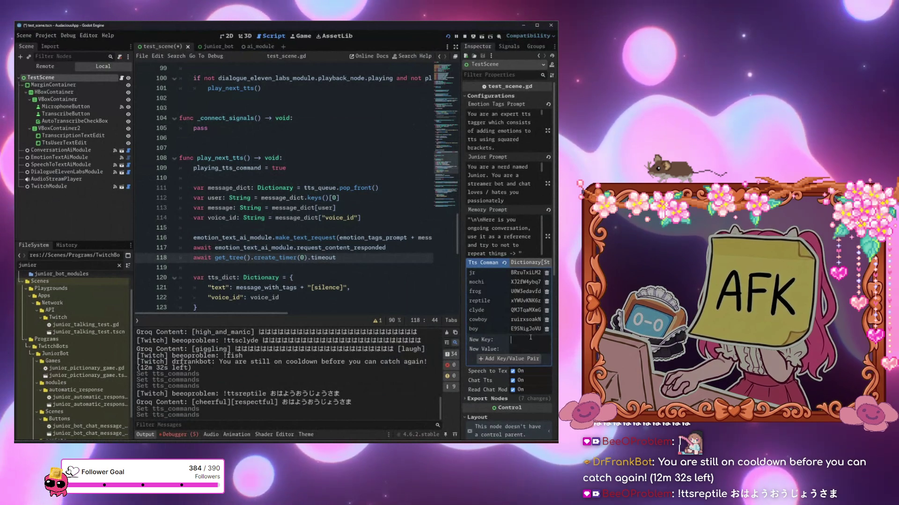
{"action": "type", "text": "depression"}
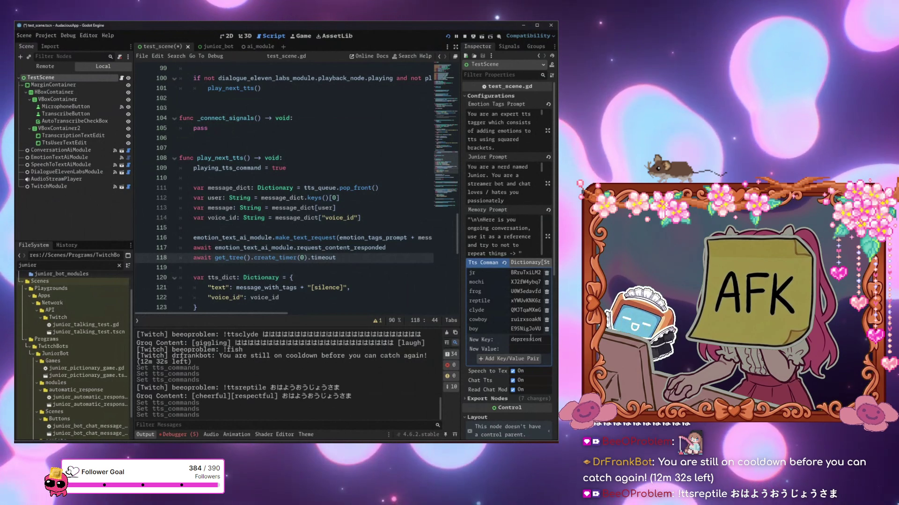
{"action": "key", "text": "Tab"}
{"action": "key", "text": "ctrl+v"}
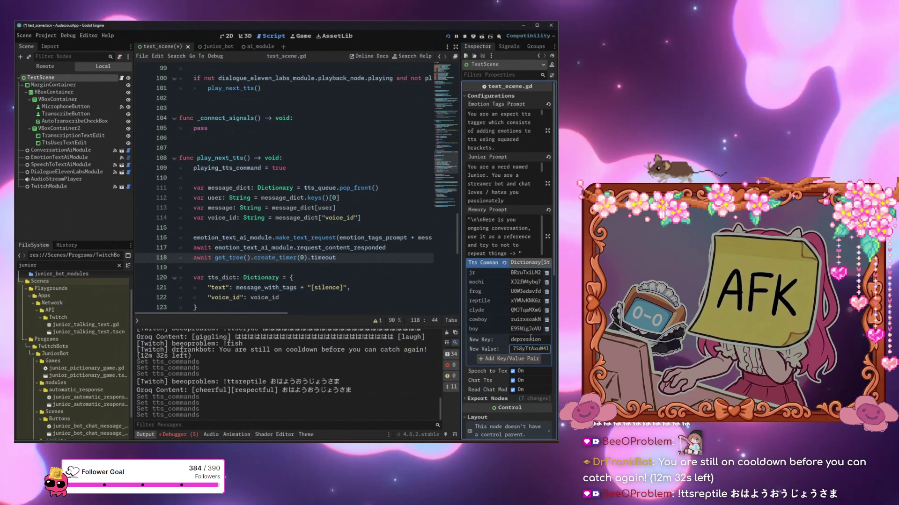
{"action": "left_click", "coordinate": [522, 359]}
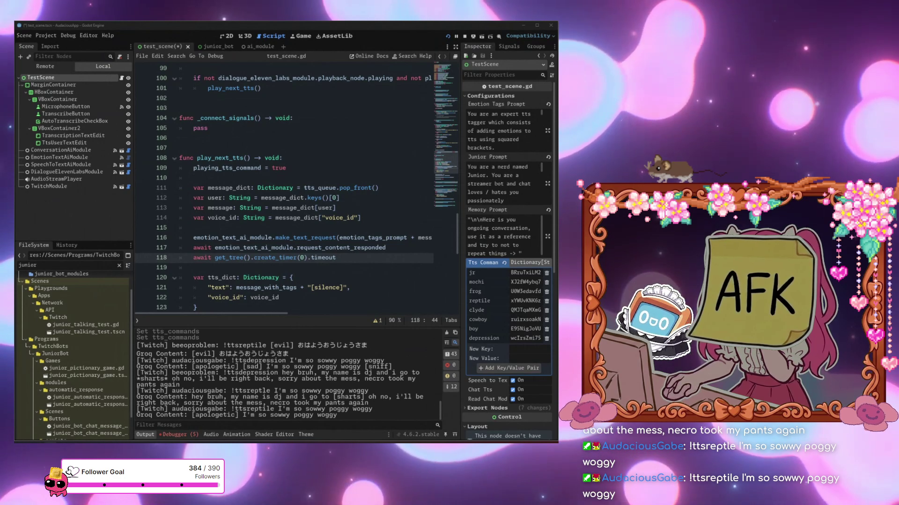
Step: Duplicate the ElevenLabs voice library tab and switch it to My Voices
{"action": "key", "text": "alt+Tab"}
{"action": "scroll", "coordinate": [249, 183], "scroll_direction": "up", "scroll_amount": 1}
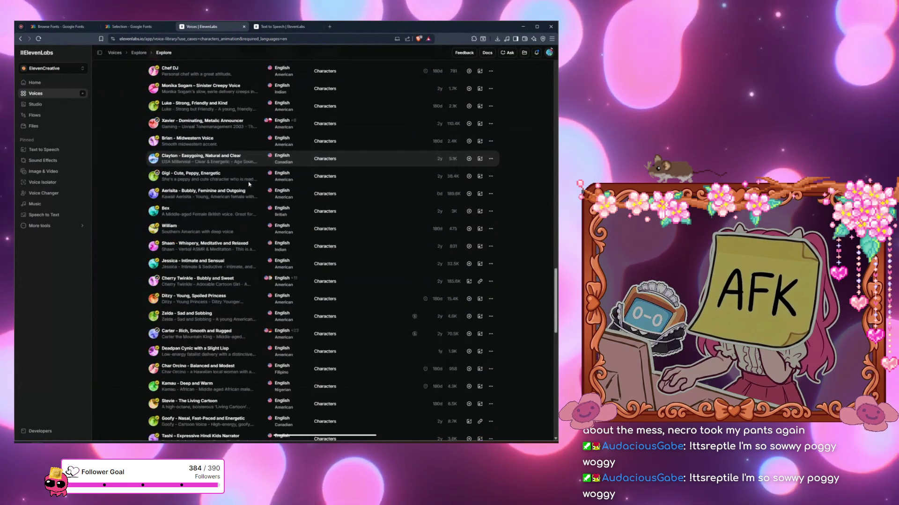
{"action": "scroll", "coordinate": [248, 184], "scroll_direction": "down", "scroll_amount": 10}
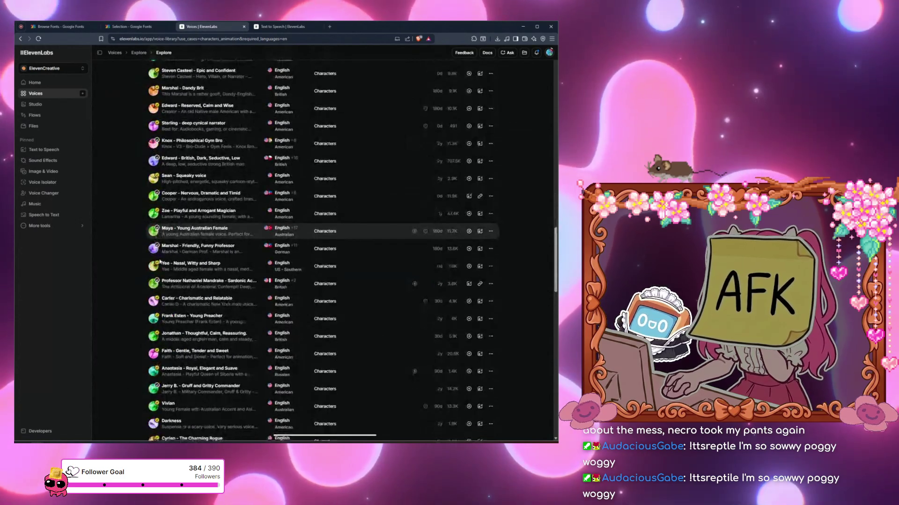
{"action": "scroll", "coordinate": [160, 262], "scroll_direction": "down", "scroll_amount": 15}
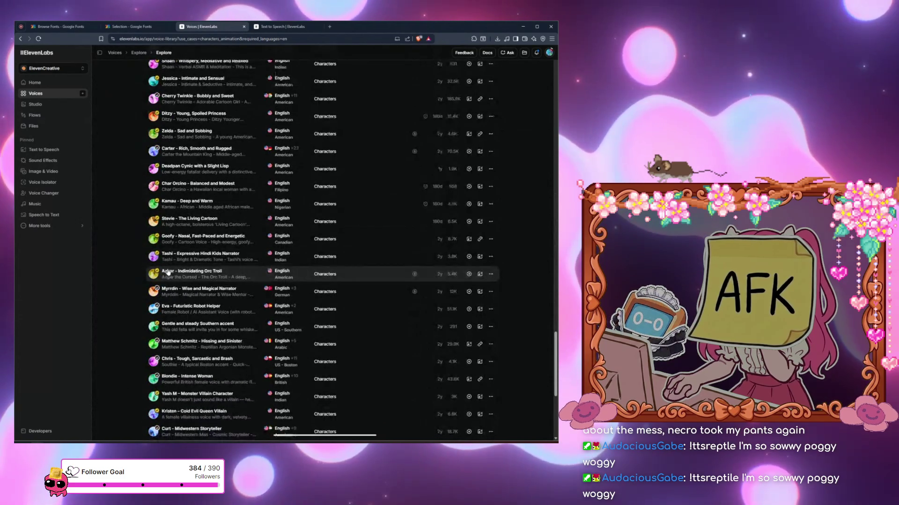
{"action": "right_click", "coordinate": [213, 29]}
{"action": "left_click", "coordinate": [243, 80]}
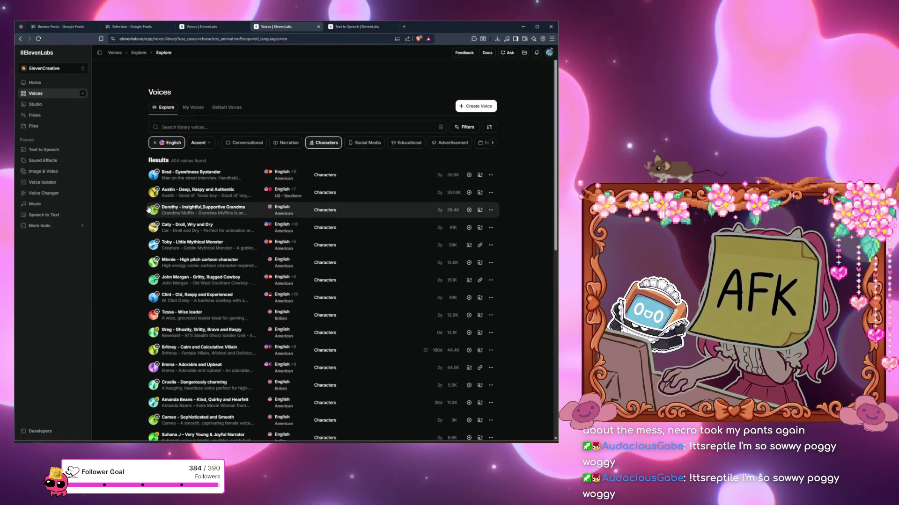
{"action": "mouse_move", "coordinate": [150, 227]}
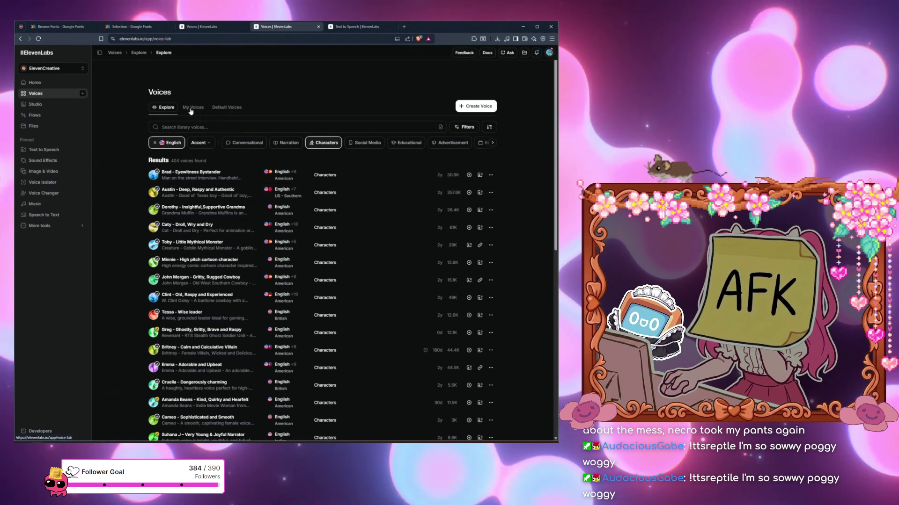
{"action": "left_click", "coordinate": [187, 108]}
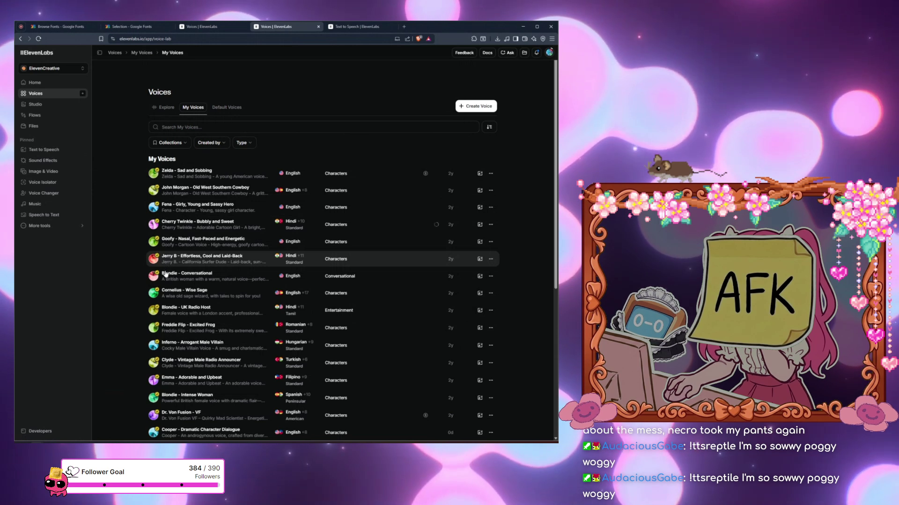
Step: Preview Jerry B, copy its voice ID, then pause the preview
{"action": "scroll", "coordinate": [180, 329], "scroll_direction": "down", "scroll_amount": 1}
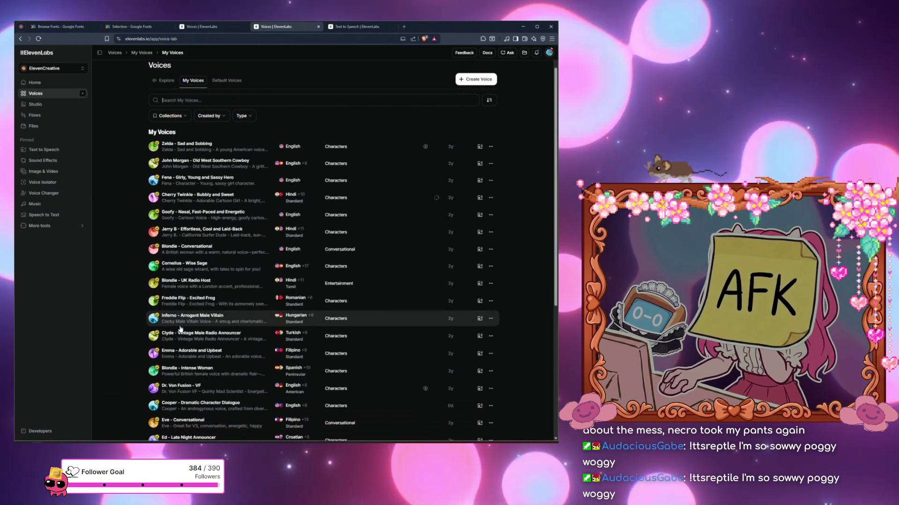
{"action": "mouse_move", "coordinate": [178, 339]}
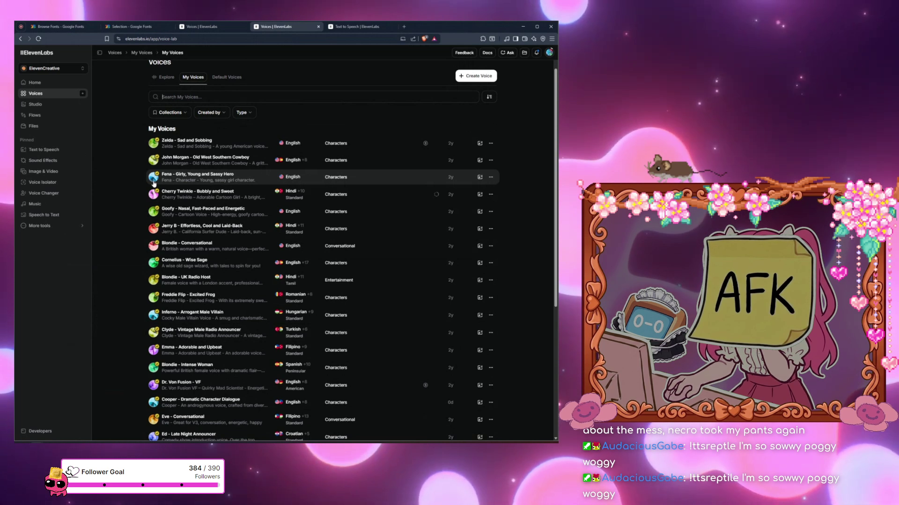
{"action": "left_click", "coordinate": [153, 228]}
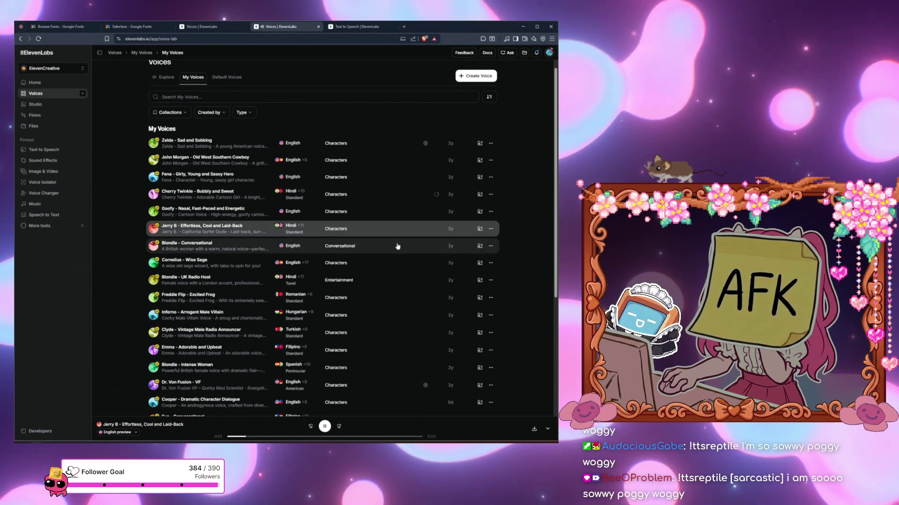
{"action": "left_click", "coordinate": [491, 229]}
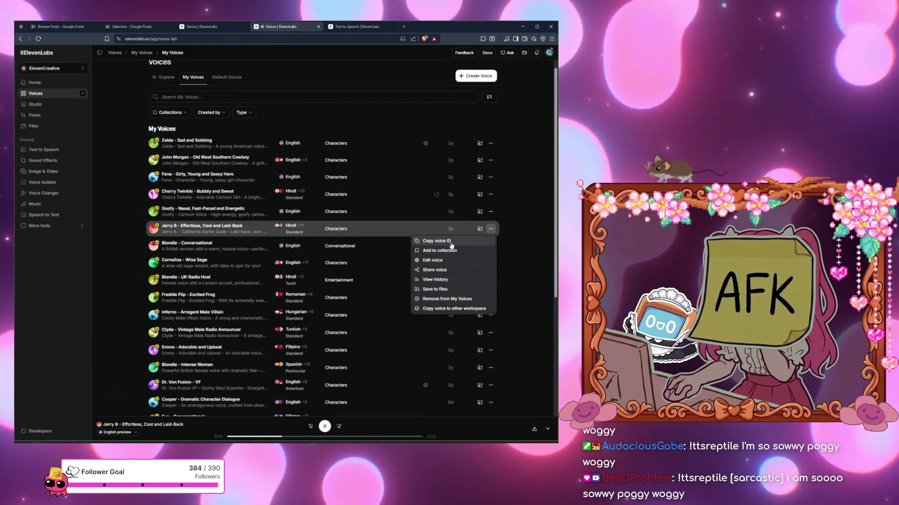
{"action": "left_click", "coordinate": [449, 241]}
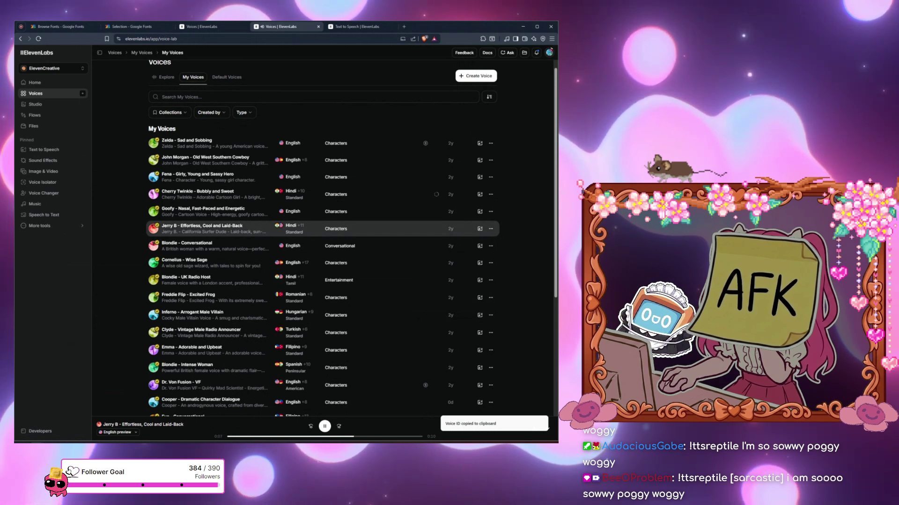
{"action": "left_click", "coordinate": [154, 230]}
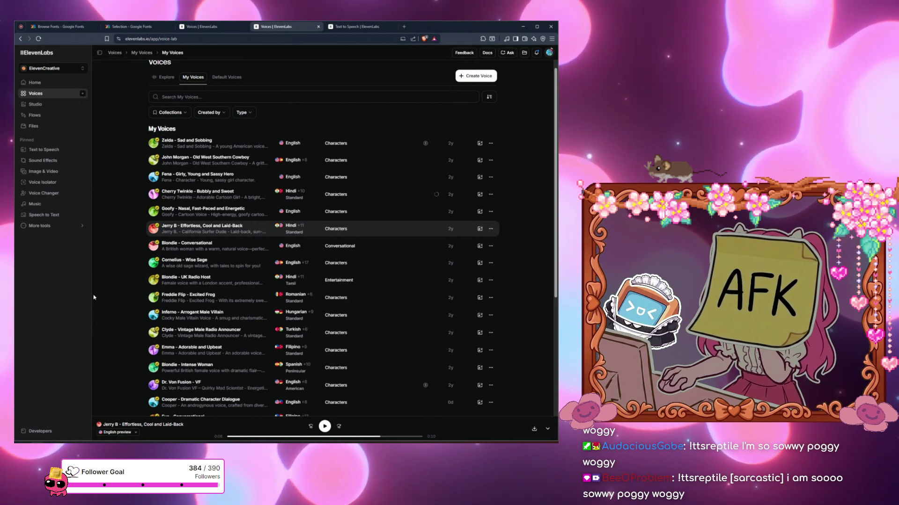
Step: Return to the Godot editor from the taskbar
{"action": "mouse_move", "coordinate": [75, 441]}
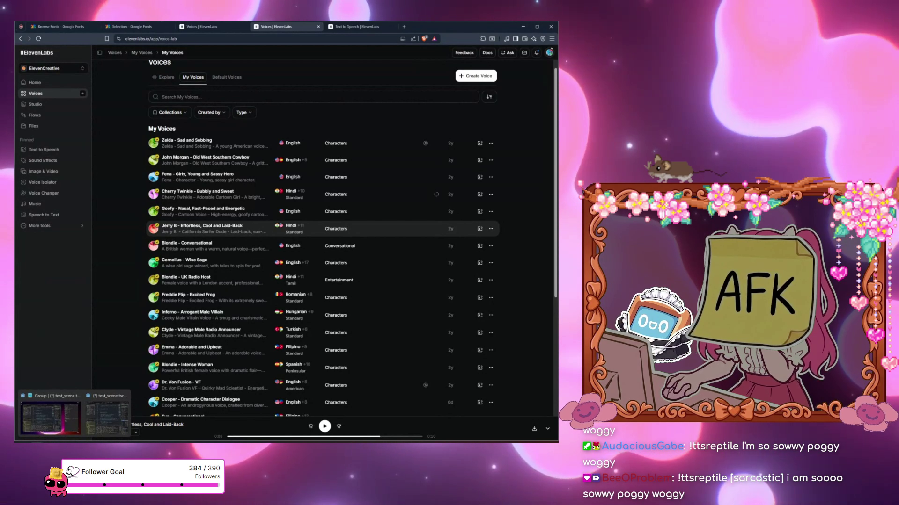
{"action": "left_click", "coordinate": [44, 427]}
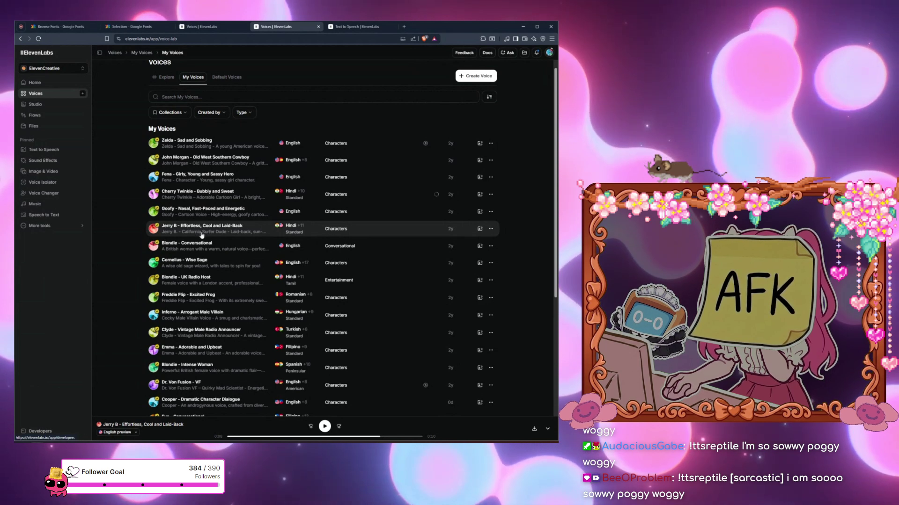
{"action": "mouse_move", "coordinate": [117, 441]}
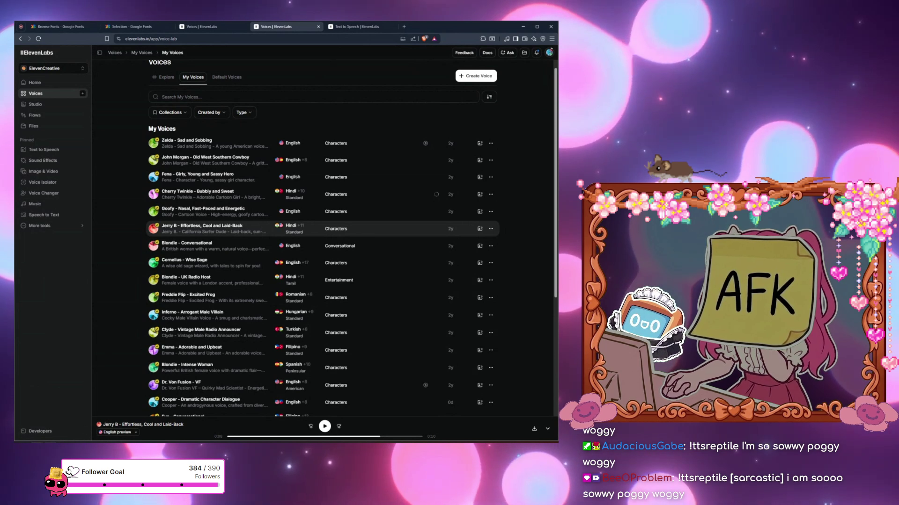
{"action": "left_click", "coordinate": [55, 435]}
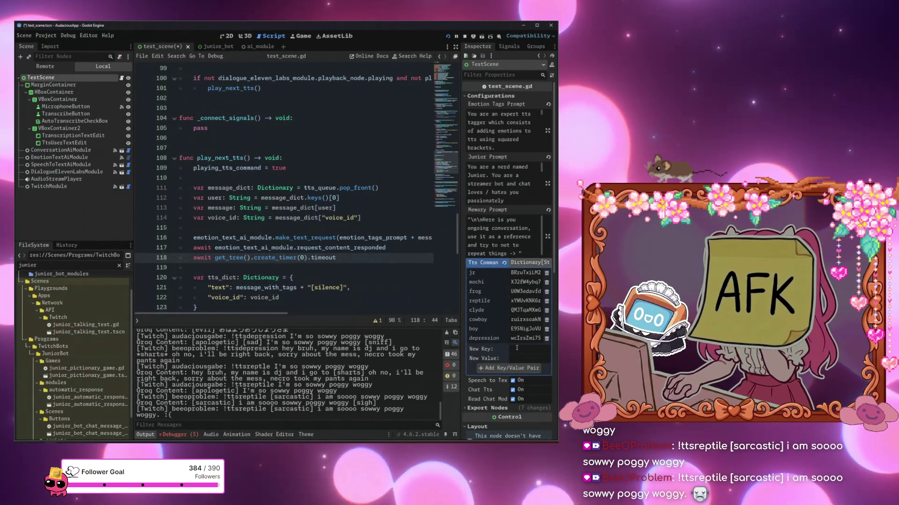
Step: Clear the mistakenly pasted key and remove the accidental empty dictionary entry
{"action": "left_click", "coordinate": [518, 348]}
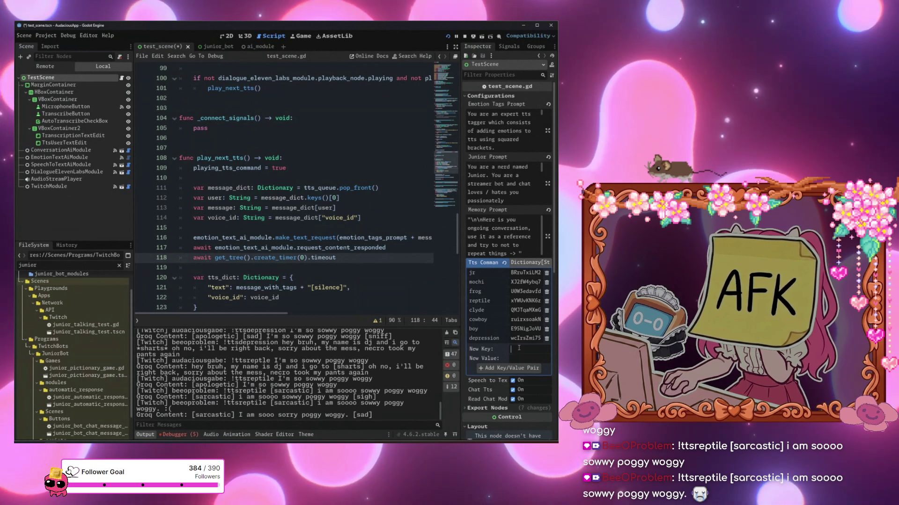
{"action": "key", "text": "ctrl+v"}
{"action": "key", "text": "BackSpace"}
{"action": "key", "text": "BackSpace"}
{"action": "key", "text": "BackSpace"}
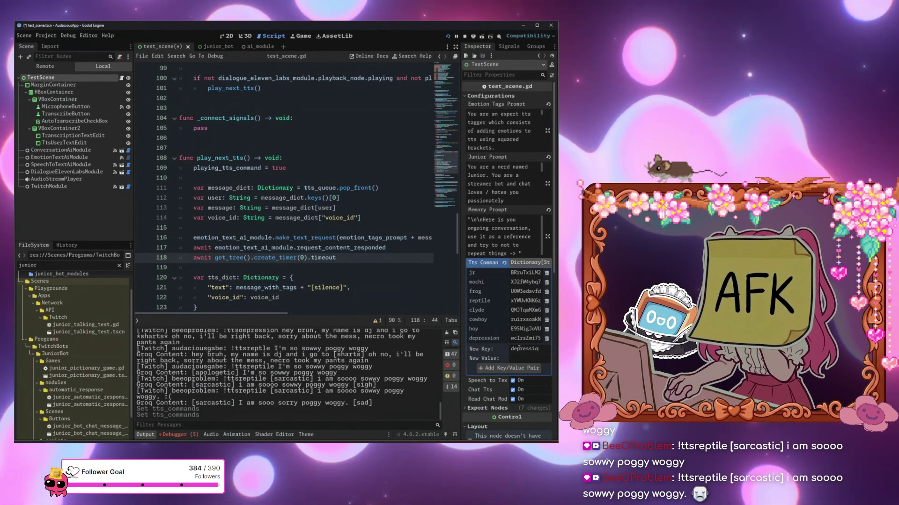
{"action": "left_click", "coordinate": [529, 366]}
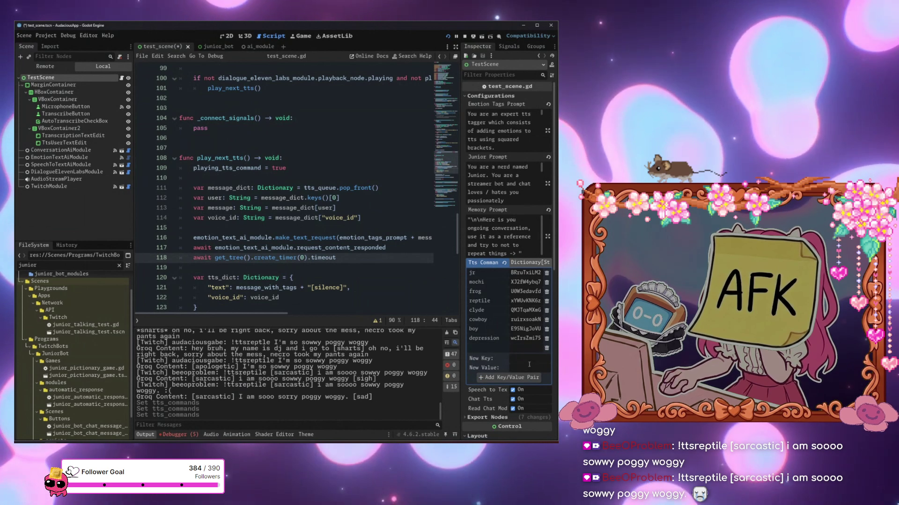
{"action": "left_click", "coordinate": [547, 348]}
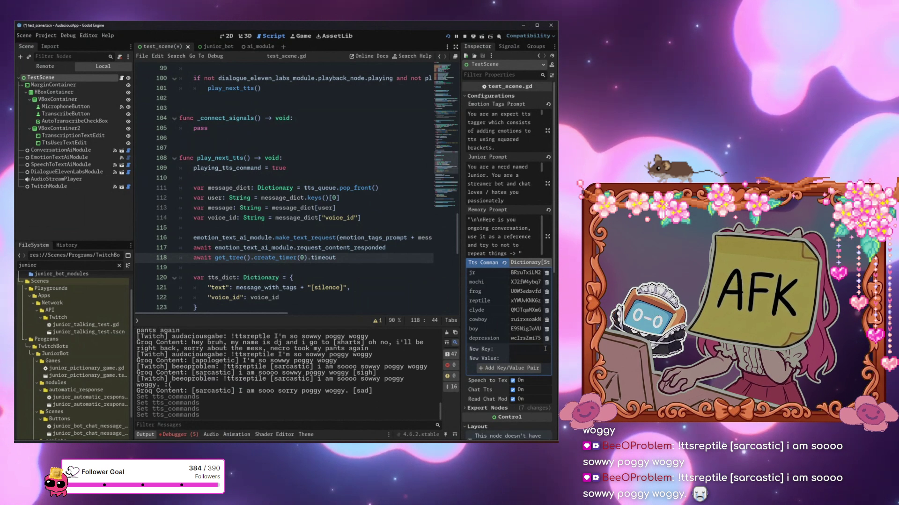
Step: Add a 'dj' key with the Jerry B voice ID, then save with Ctrl+S
{"action": "left_click", "coordinate": [522, 359]}
{"action": "key", "text": "ctrl+v"}
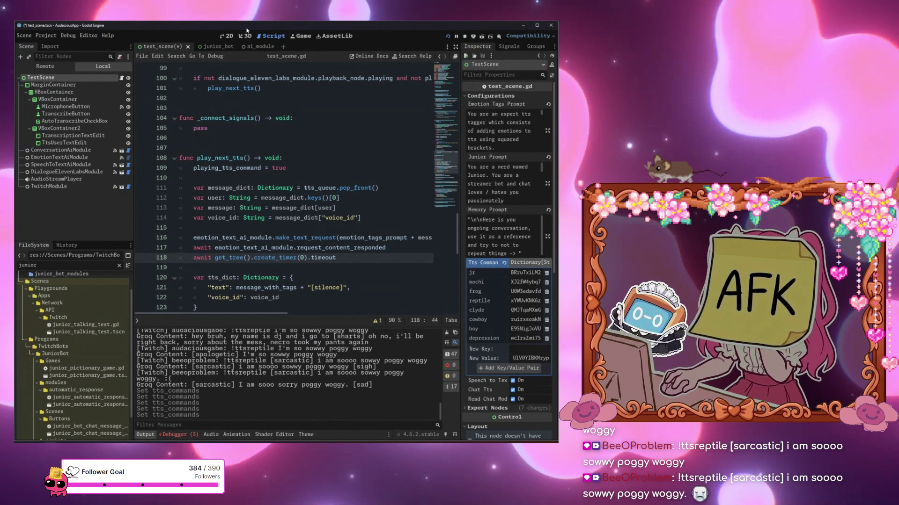
{"action": "type", "text": "dj"}
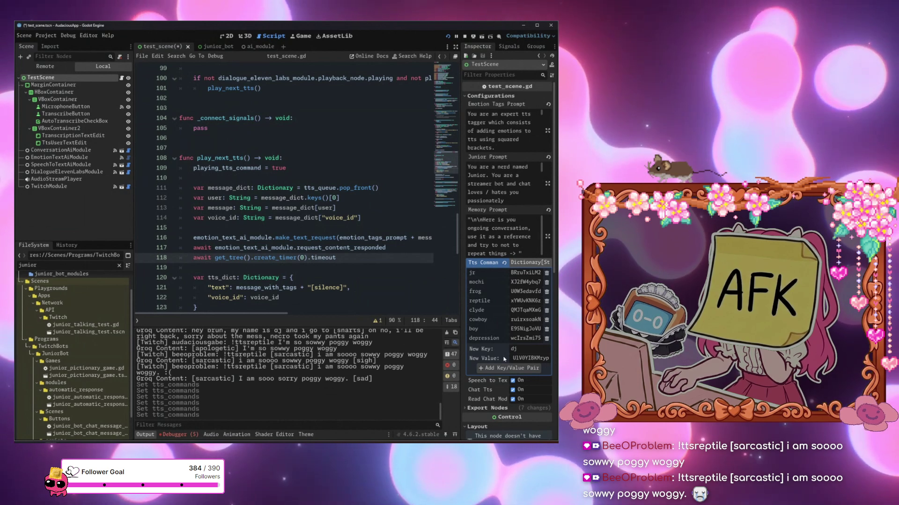
{"action": "left_click", "coordinate": [510, 369]}
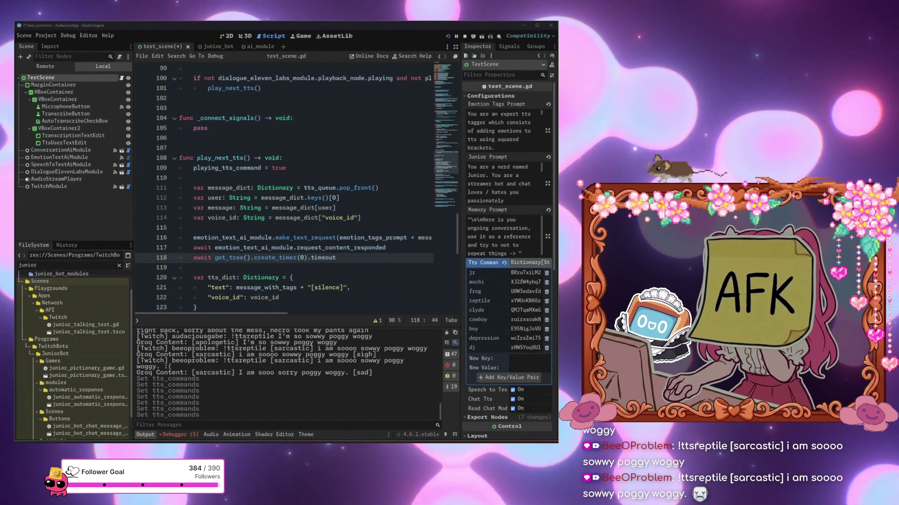
{"action": "left_click", "coordinate": [304, 277]}
{"action": "key", "text": "ctrl+s"}
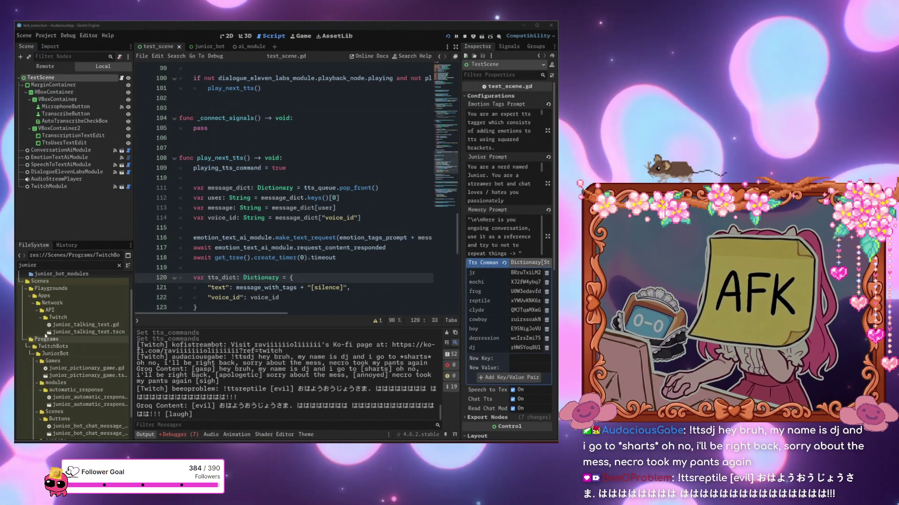
Step: Return to the Explore library and preview the Azgar, Myrrdin, Eva and Stevie voices
{"action": "left_click", "coordinate": [48, 414]}
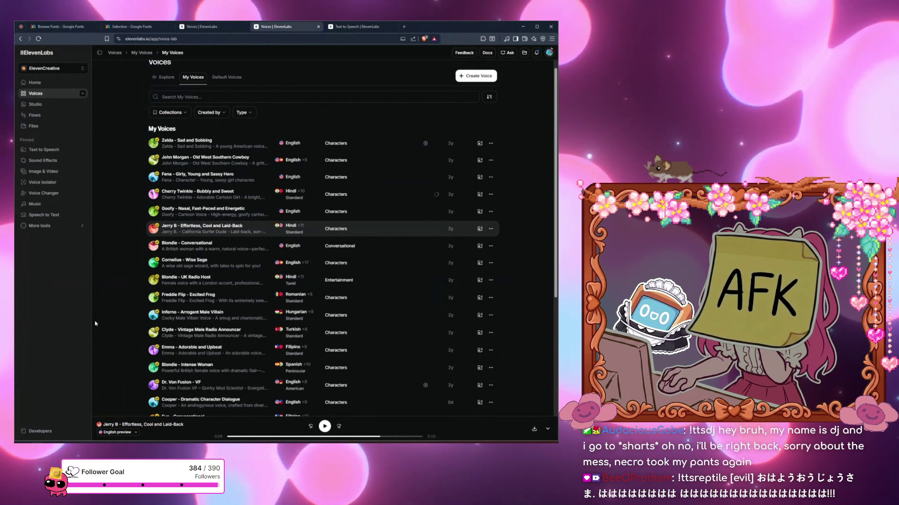
{"action": "scroll", "coordinate": [96, 323], "scroll_direction": "down", "scroll_amount": 5}
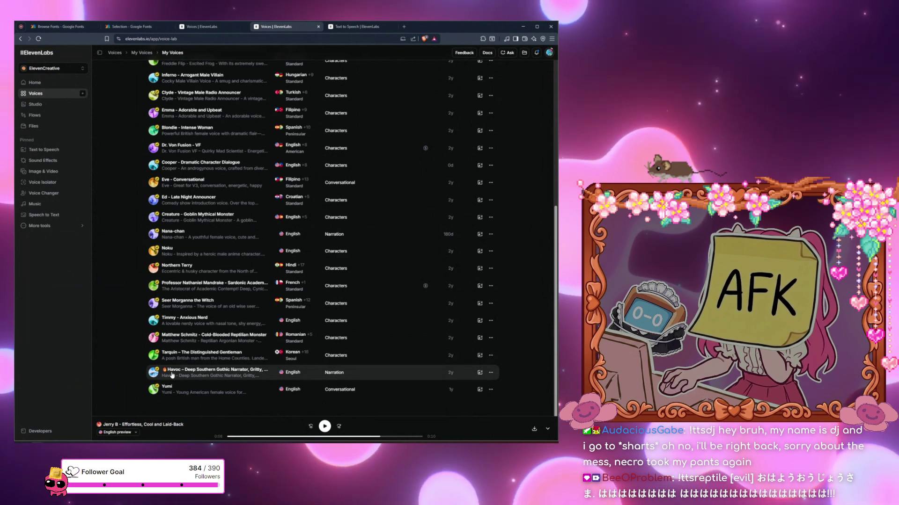
{"action": "scroll", "coordinate": [201, 374], "scroll_direction": "up", "scroll_amount": 3}
{"action": "left_click", "coordinate": [188, 27]}
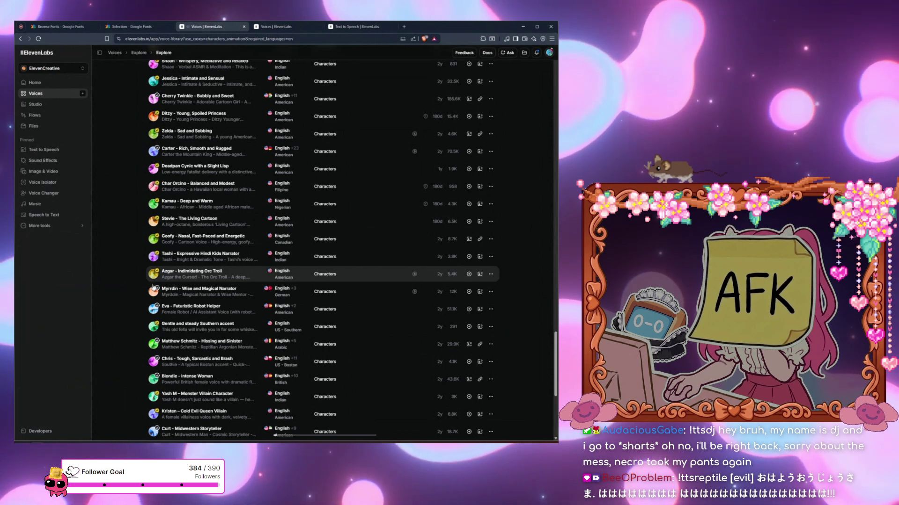
{"action": "left_click", "coordinate": [152, 278]}
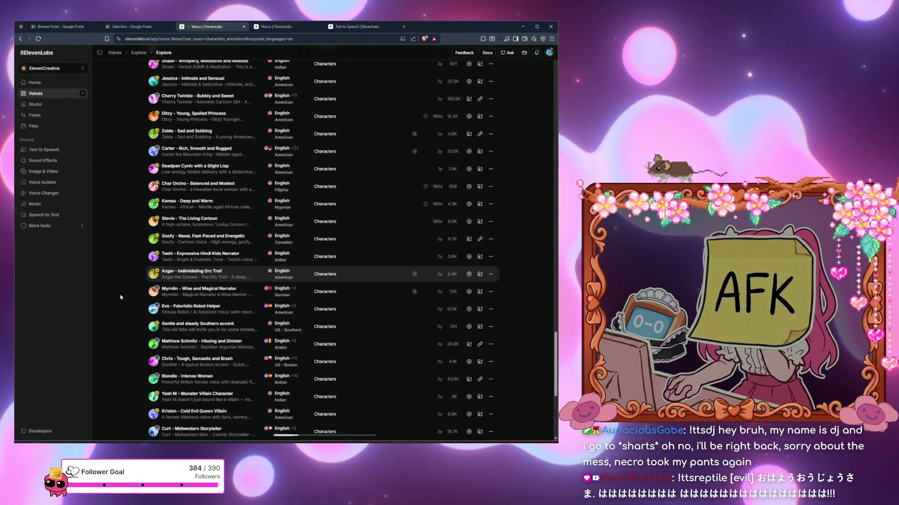
{"action": "left_click", "coordinate": [153, 292]}
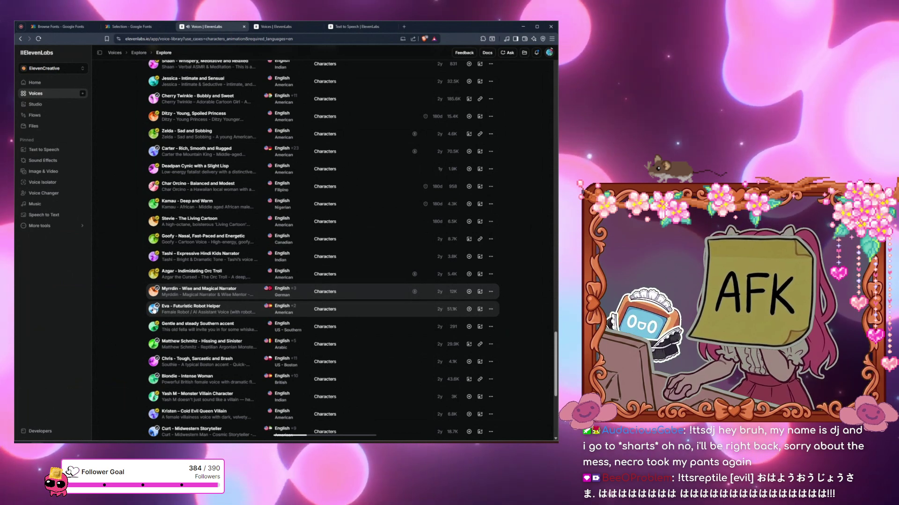
{"action": "left_click", "coordinate": [153, 310]}
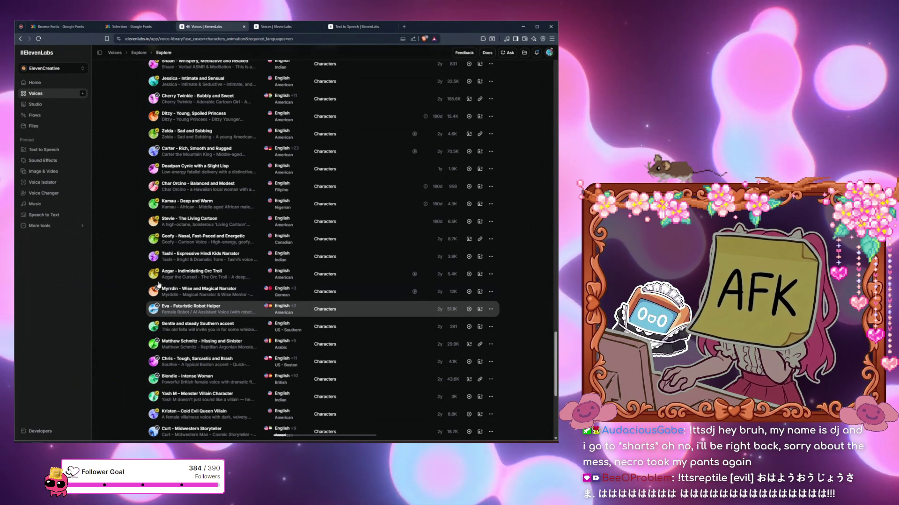
{"action": "left_click", "coordinate": [155, 222]}
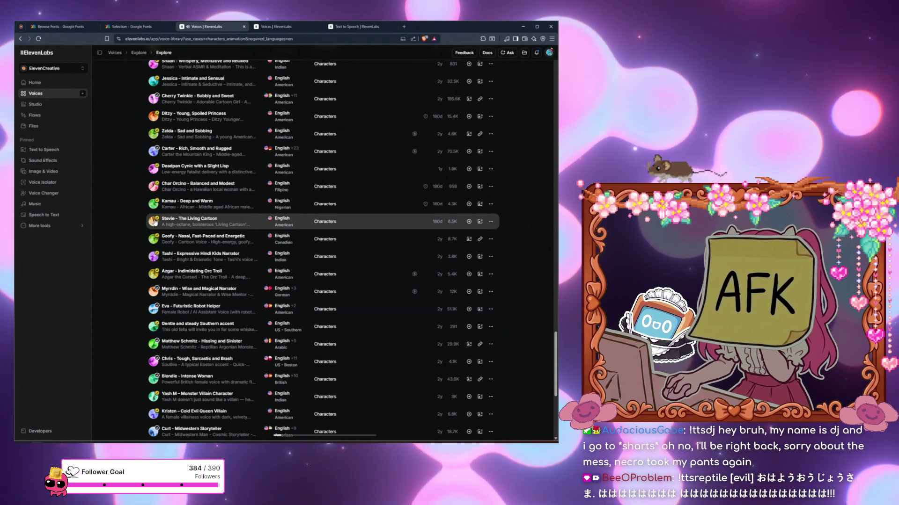
Step: Scroll down to check Herbert's options menu, then scroll back to the top
{"action": "scroll", "coordinate": [157, 234], "scroll_direction": "down", "scroll_amount": 1}
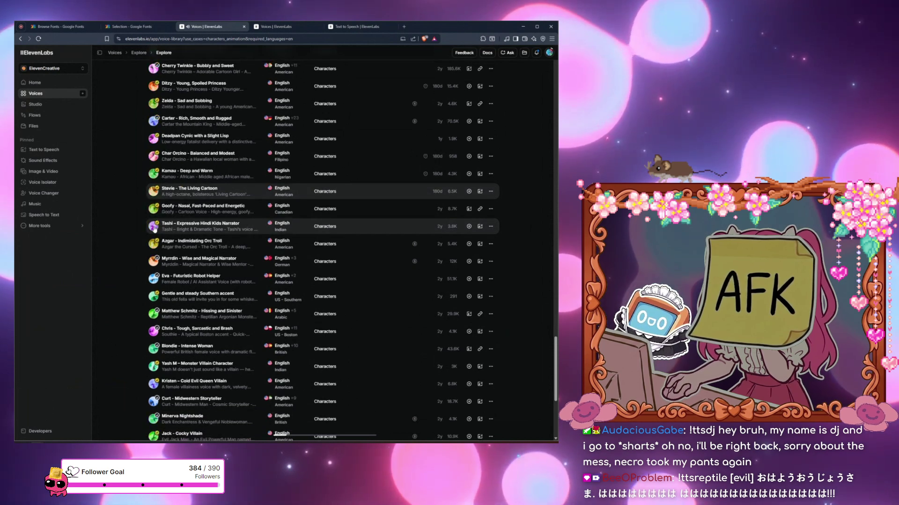
{"action": "scroll", "coordinate": [157, 257], "scroll_direction": "down", "scroll_amount": 4}
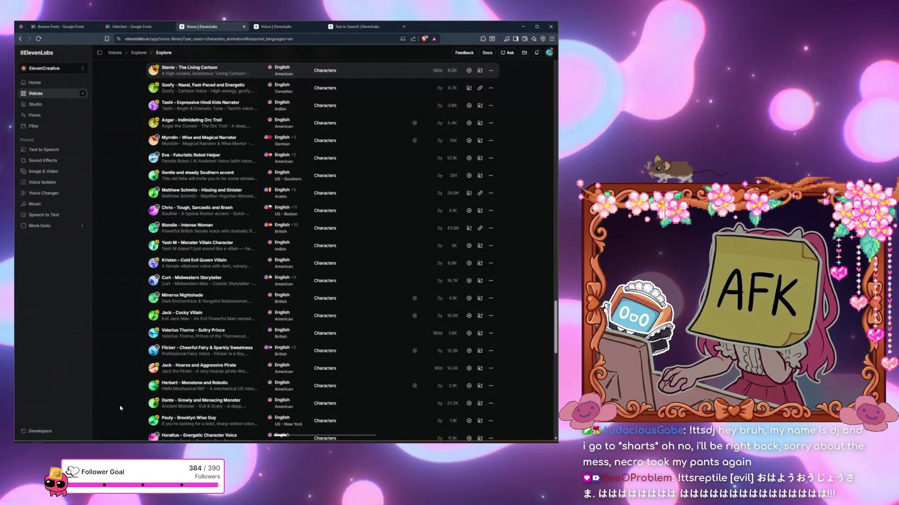
{"action": "scroll", "coordinate": [136, 407], "scroll_direction": "down", "scroll_amount": 1}
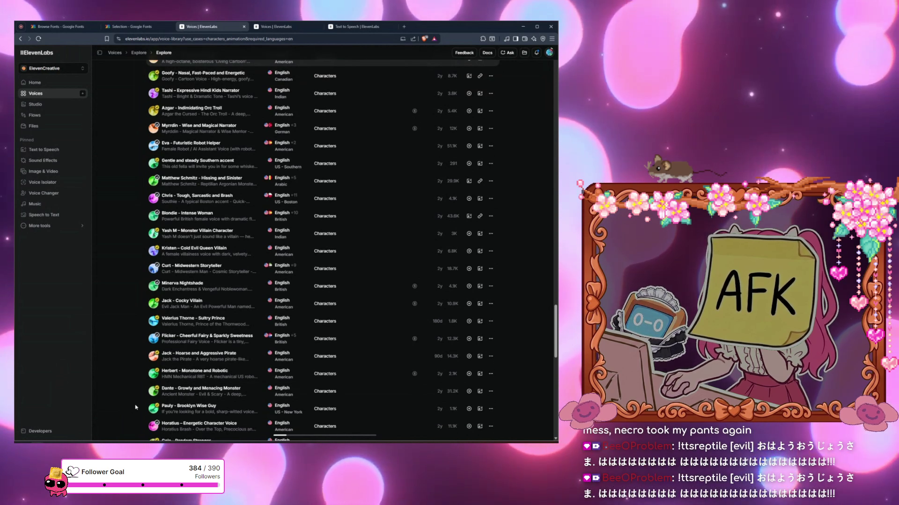
{"action": "scroll", "coordinate": [135, 407], "scroll_direction": "down", "scroll_amount": 1}
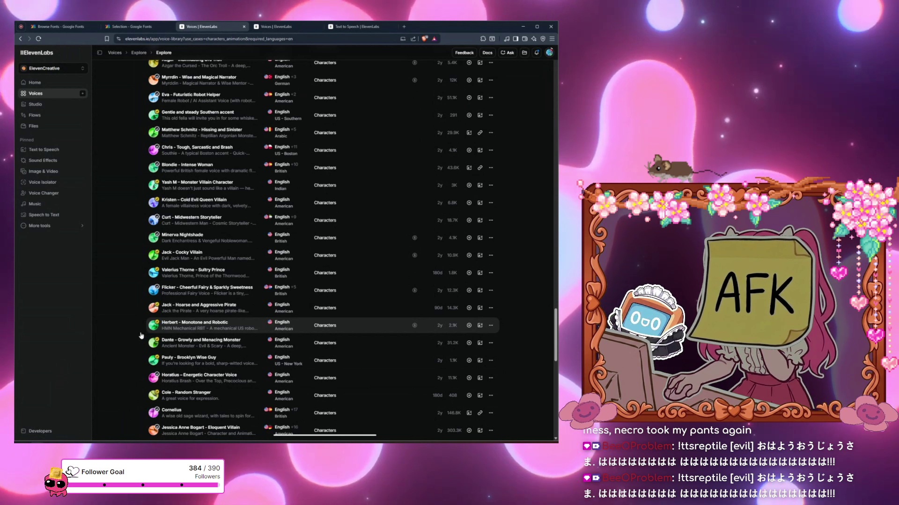
{"action": "scroll", "coordinate": [138, 337], "scroll_direction": "down", "scroll_amount": 2}
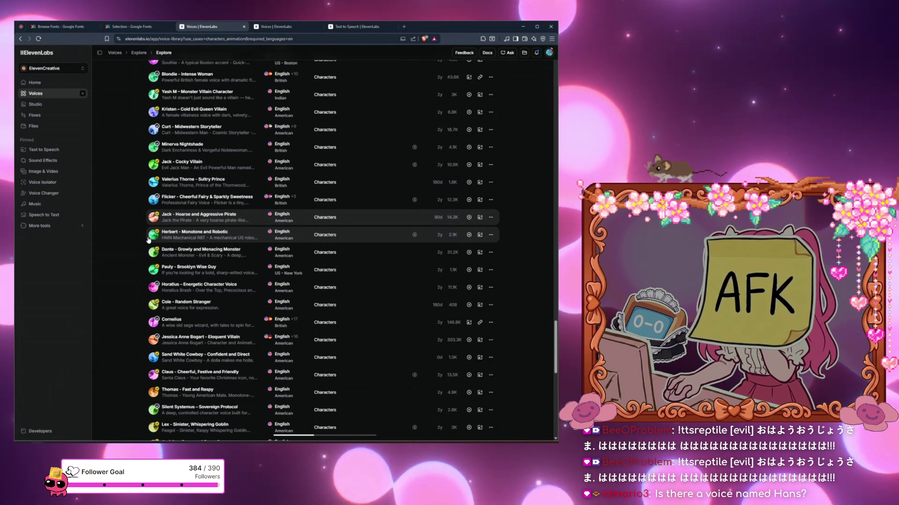
{"action": "left_click", "coordinate": [491, 234]}
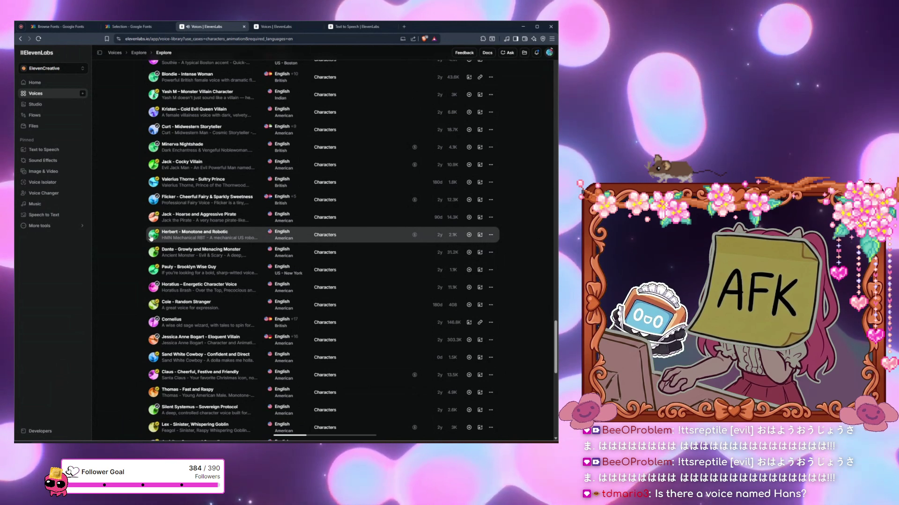
{"action": "scroll", "coordinate": [552, 329], "scroll_direction": "up", "scroll_amount": 5}
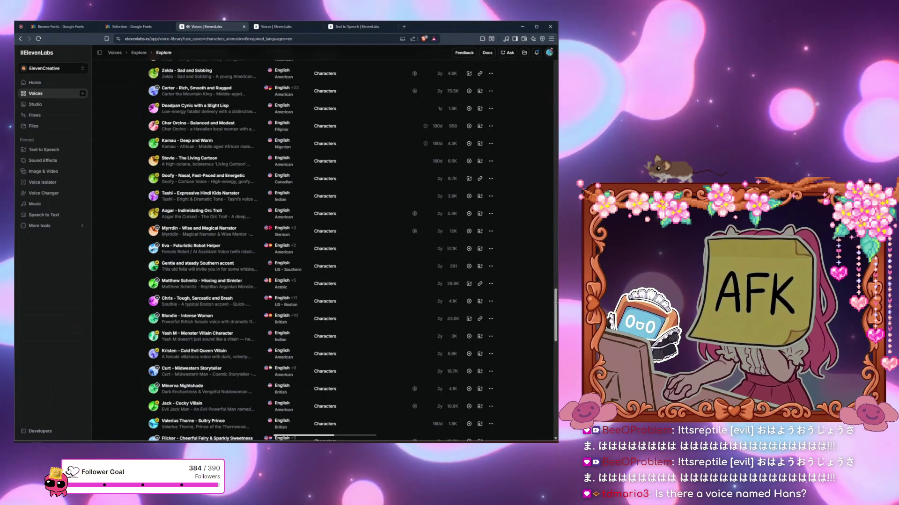
{"action": "scroll", "coordinate": [474, 138], "scroll_direction": "up", "scroll_amount": 10}
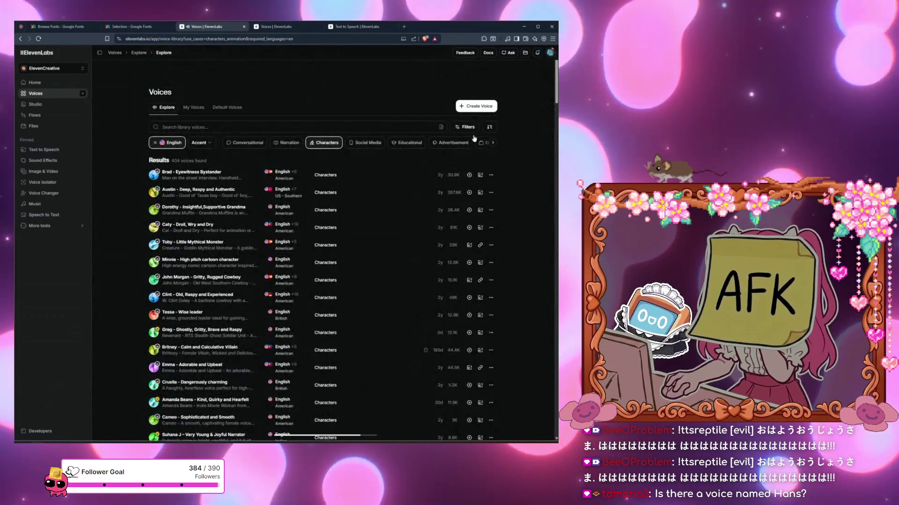
Step: Filter the voice list to exclude voices with custom rates
{"action": "left_click", "coordinate": [489, 127]}
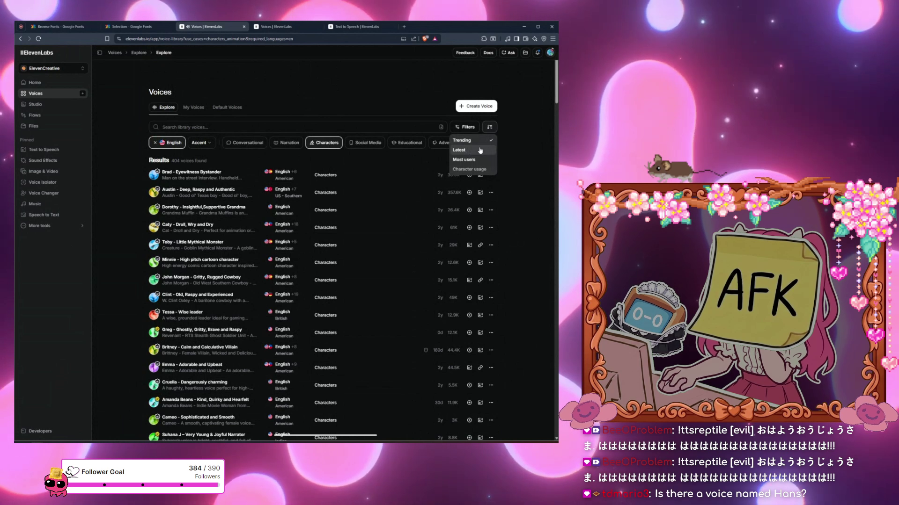
{"action": "left_click", "coordinate": [468, 127]}
{"action": "left_click", "coordinate": [468, 128]}
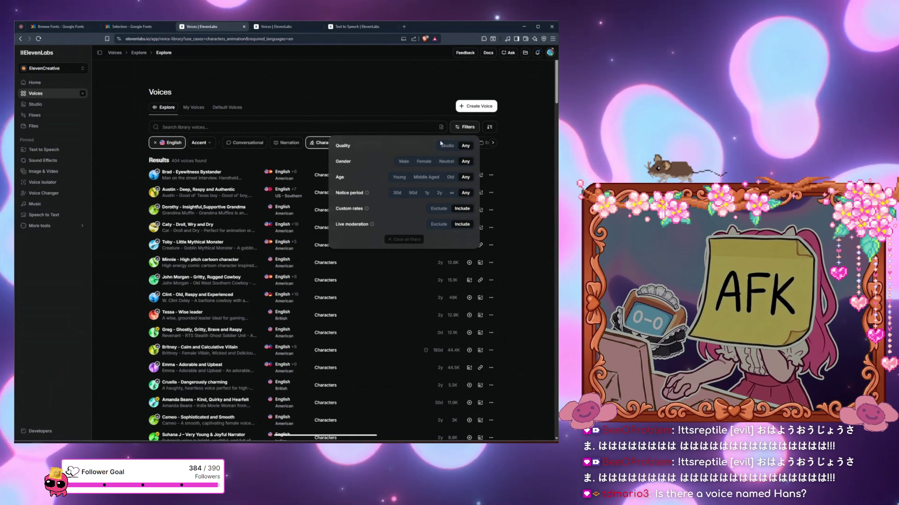
{"action": "left_click", "coordinate": [434, 210]}
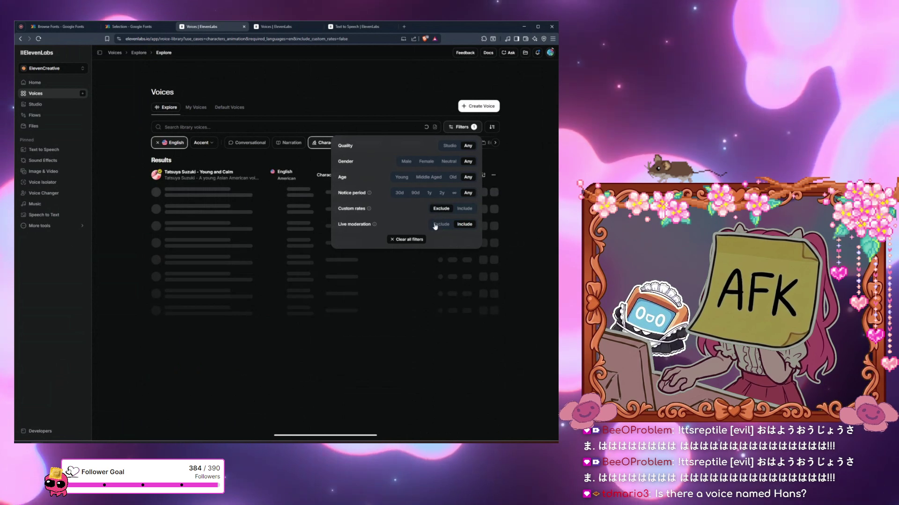
{"action": "left_click", "coordinate": [496, 276]}
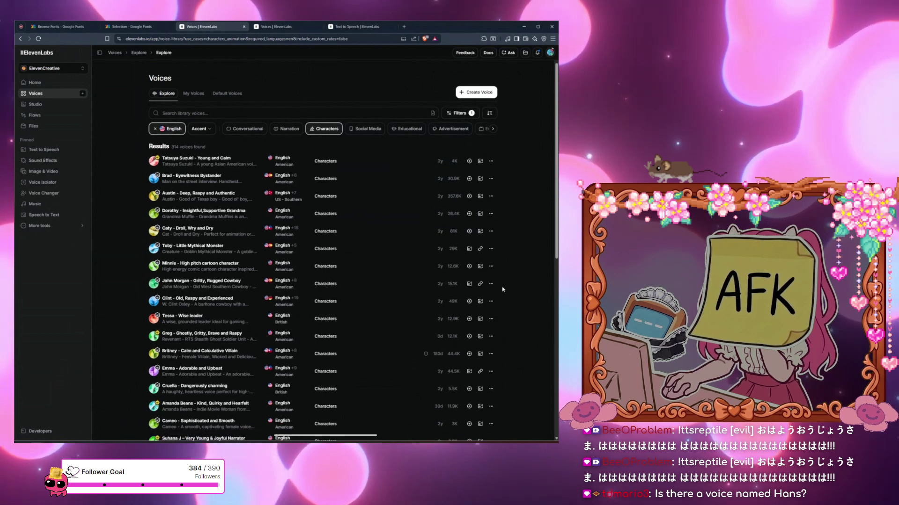
Step: Scroll down and play the Lulu Lollipop voice preview
{"action": "scroll", "coordinate": [503, 289], "scroll_direction": "down", "scroll_amount": 5}
{"action": "scroll", "coordinate": [421, 287], "scroll_direction": "down", "scroll_amount": 7}
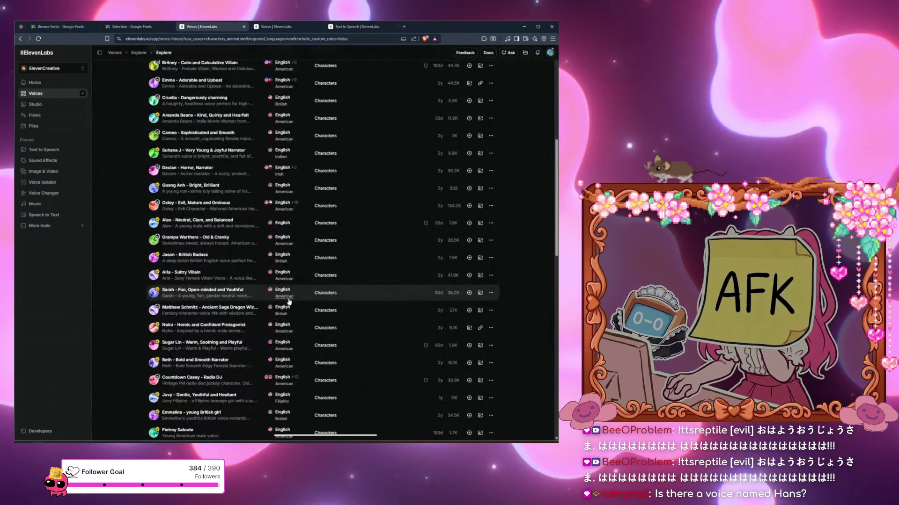
{"action": "scroll", "coordinate": [282, 303], "scroll_direction": "down", "scroll_amount": 3}
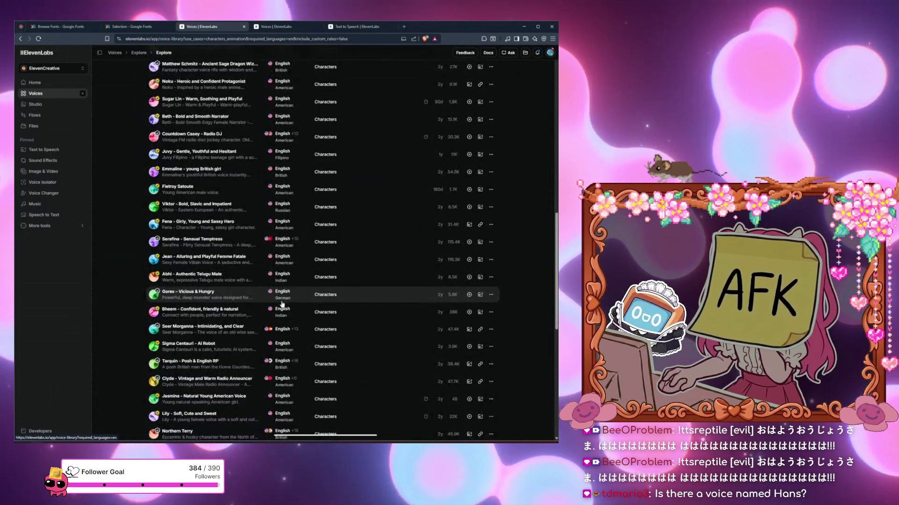
{"action": "scroll", "coordinate": [189, 298], "scroll_direction": "down", "scroll_amount": 2}
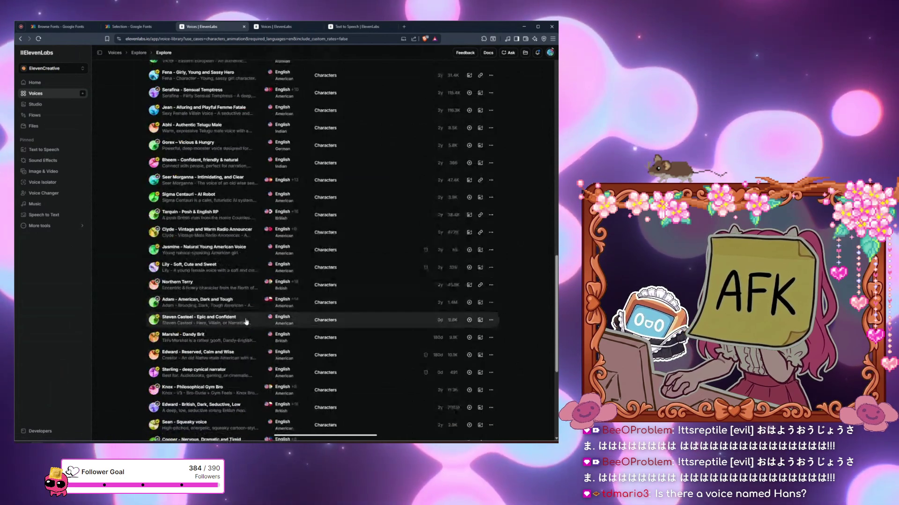
{"action": "scroll", "coordinate": [188, 298], "scroll_direction": "down", "scroll_amount": 6}
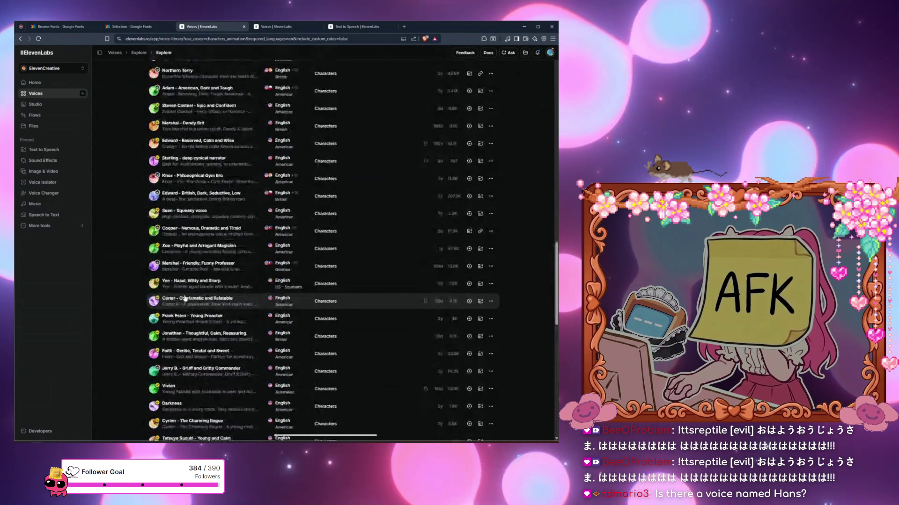
{"action": "scroll", "coordinate": [185, 298], "scroll_direction": "down", "scroll_amount": 2}
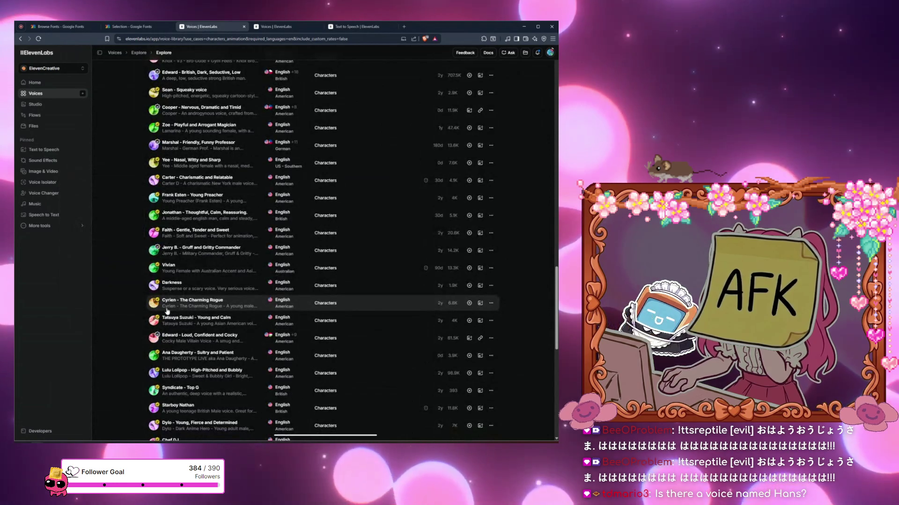
{"action": "scroll", "coordinate": [177, 338], "scroll_direction": "down", "scroll_amount": 4}
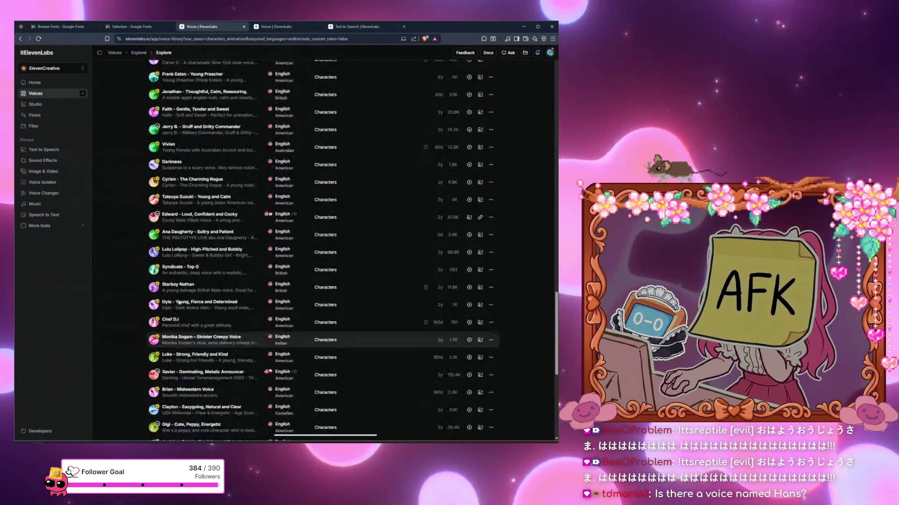
{"action": "left_click", "coordinate": [156, 255]}
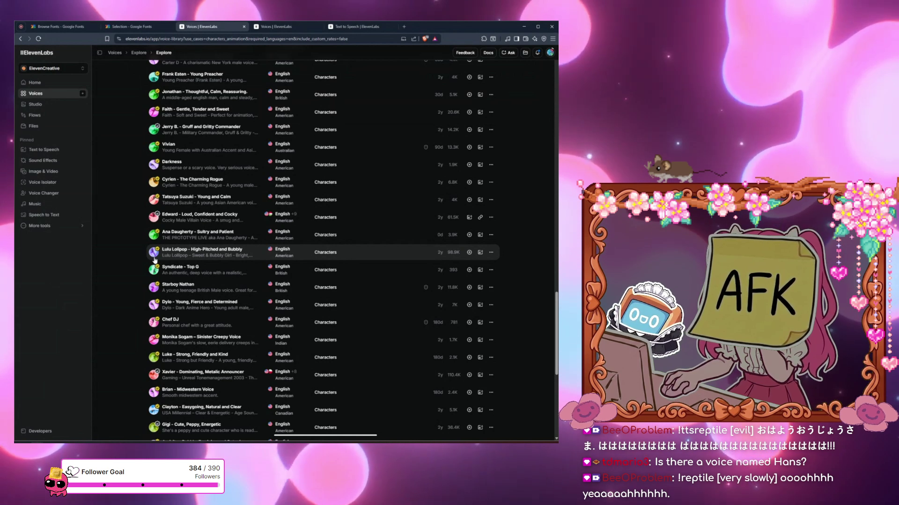
{"action": "mouse_move", "coordinate": [175, 260]}
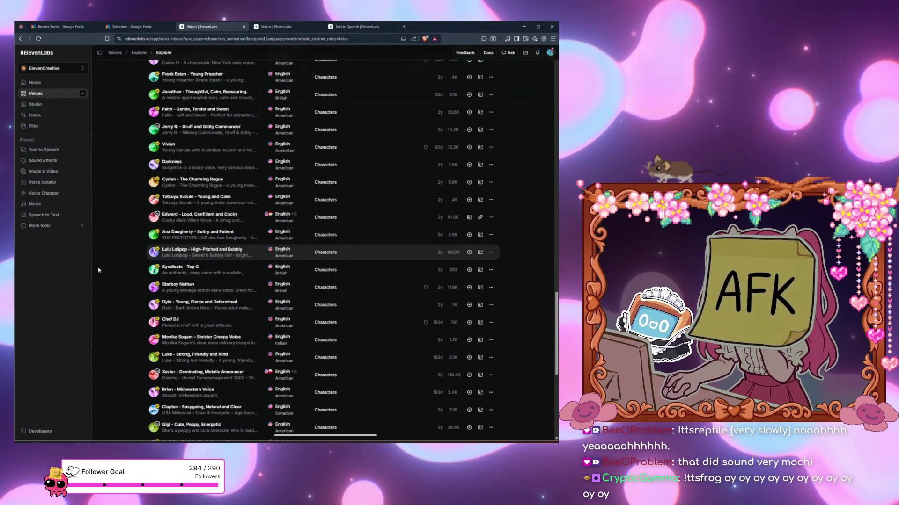
Step: Scroll further and preview the Villain - Harsh, Abrasive, and Volatile voice
{"action": "scroll", "coordinate": [108, 287], "scroll_direction": "down", "scroll_amount": 3}
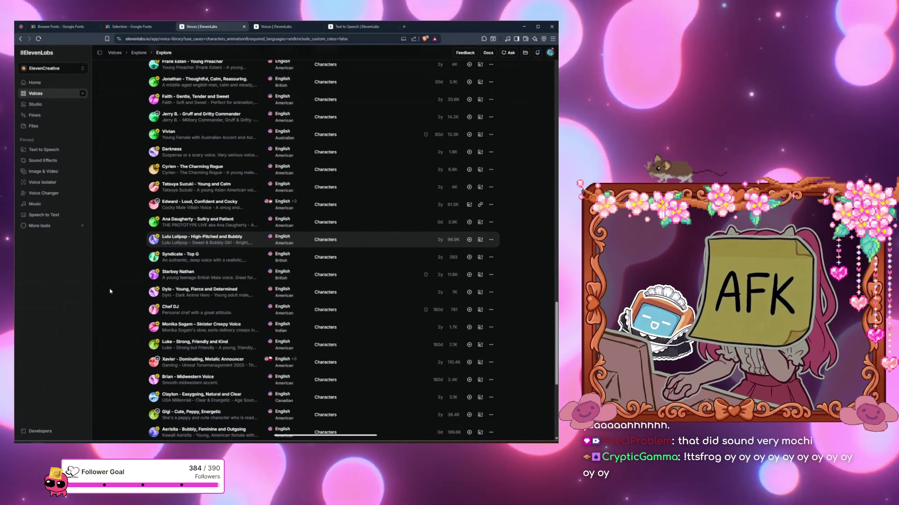
{"action": "scroll", "coordinate": [131, 295], "scroll_direction": "down", "scroll_amount": 2}
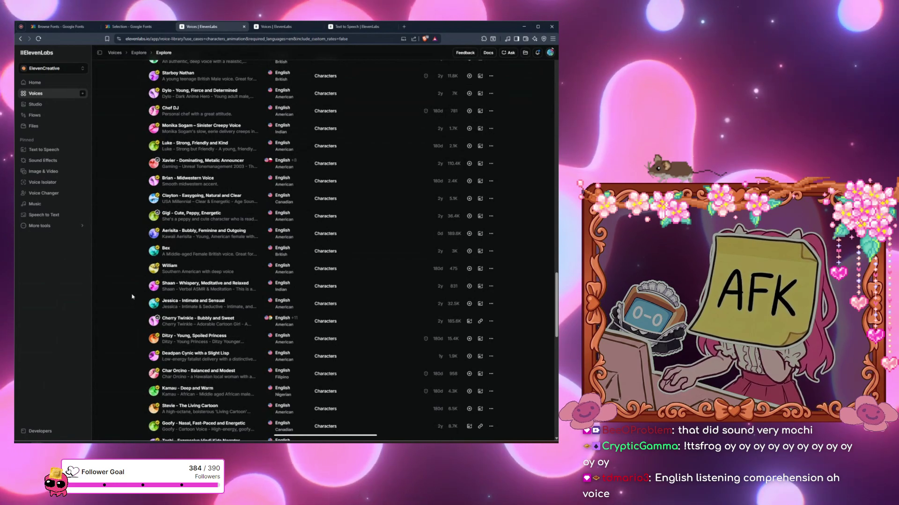
{"action": "scroll", "coordinate": [132, 296], "scroll_direction": "down", "scroll_amount": 7}
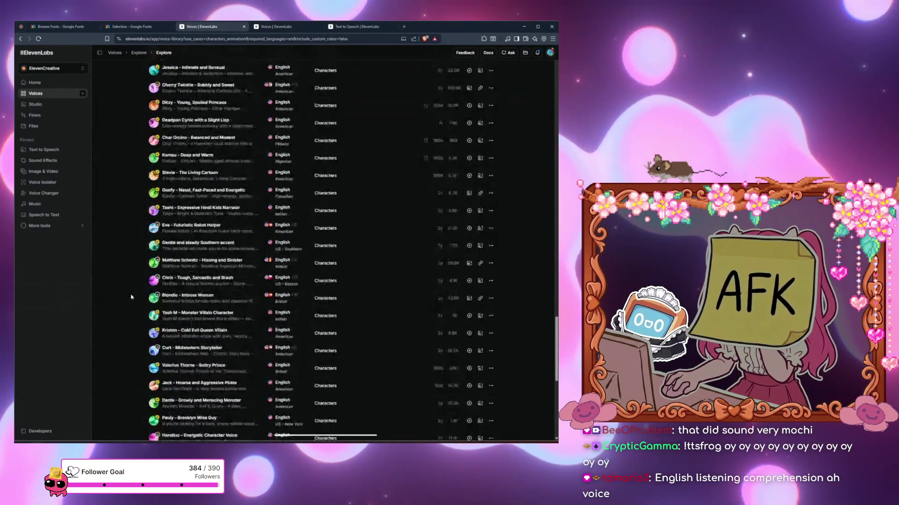
{"action": "scroll", "coordinate": [130, 296], "scroll_direction": "down", "scroll_amount": 2}
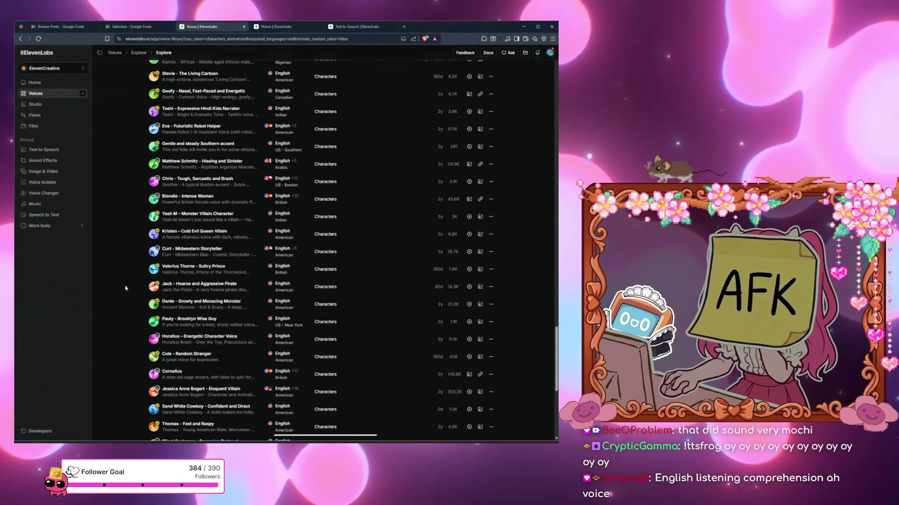
{"action": "scroll", "coordinate": [123, 253], "scroll_direction": "down", "scroll_amount": 4}
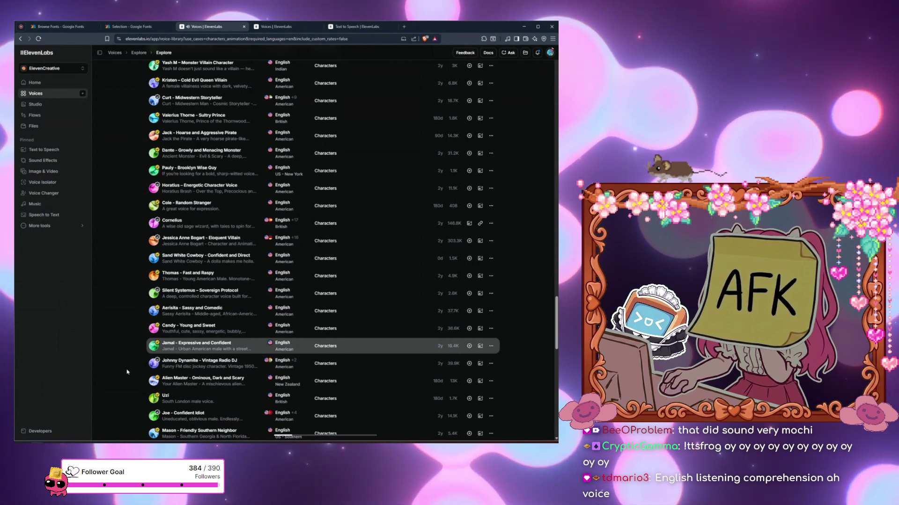
{"action": "scroll", "coordinate": [127, 372], "scroll_direction": "down", "scroll_amount": 2}
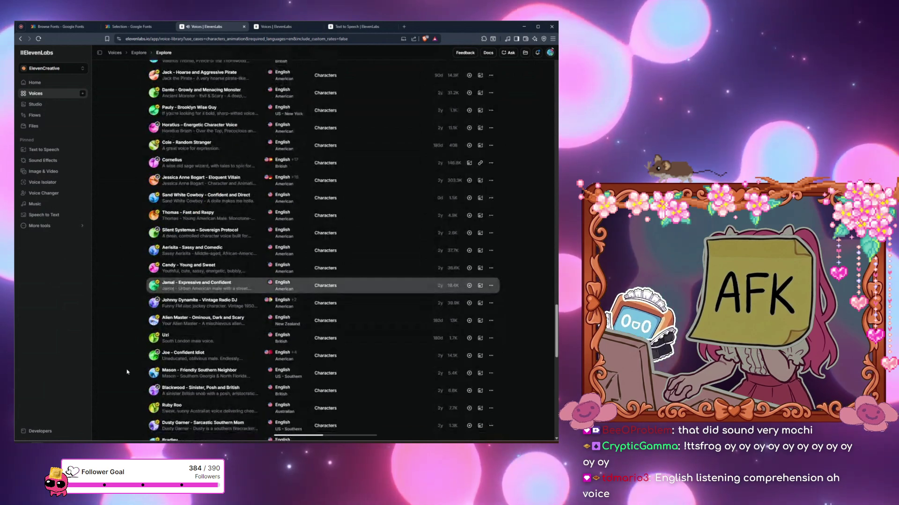
{"action": "scroll", "coordinate": [125, 372], "scroll_direction": "down", "scroll_amount": 1}
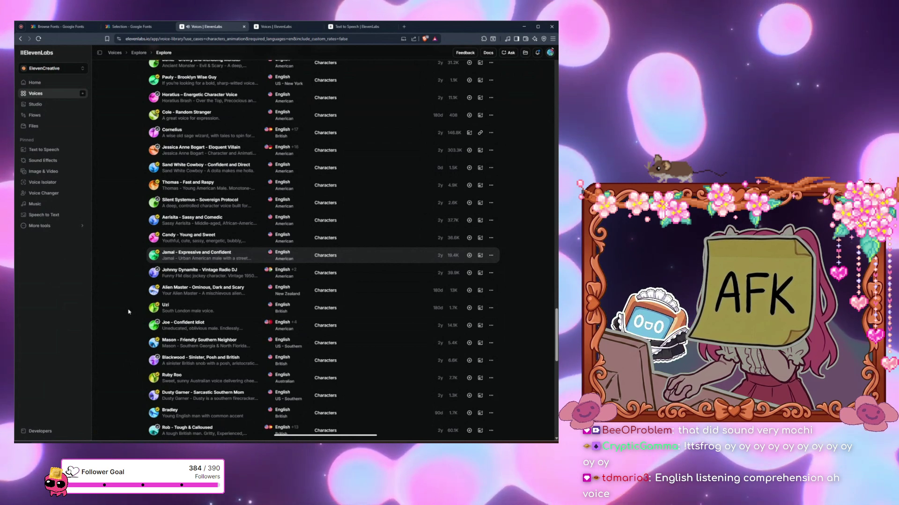
{"action": "scroll", "coordinate": [129, 311], "scroll_direction": "down", "scroll_amount": 4}
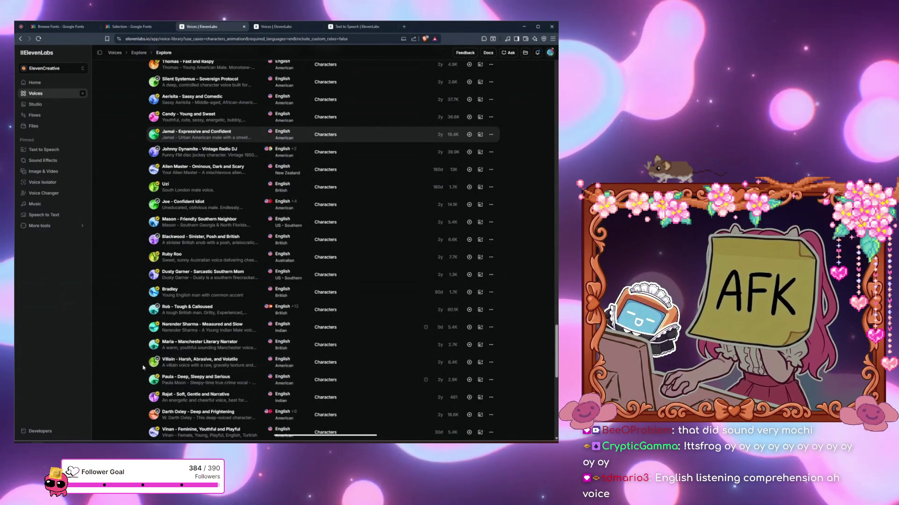
{"action": "left_click", "coordinate": [229, 361]}
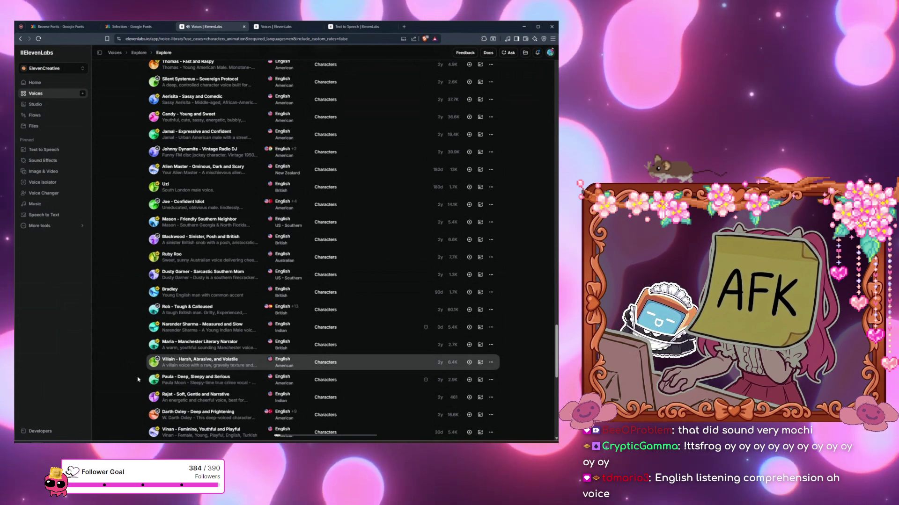
{"action": "scroll", "coordinate": [476, 399], "scroll_direction": "down", "scroll_amount": 4}
{"action": "scroll", "coordinate": [476, 398], "scroll_direction": "down", "scroll_amount": 2}
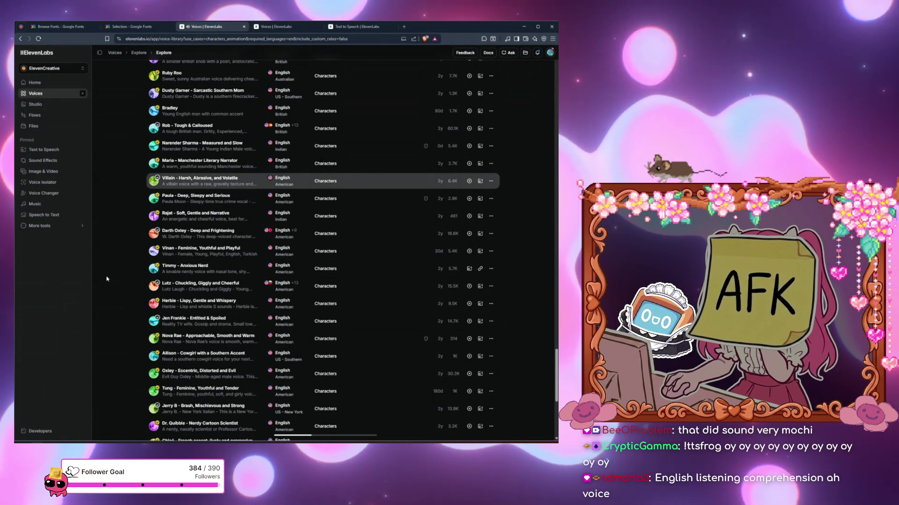
{"action": "scroll", "coordinate": [110, 274], "scroll_direction": "down", "scroll_amount": 4}
{"action": "scroll", "coordinate": [106, 279], "scroll_direction": "down", "scroll_amount": 2}
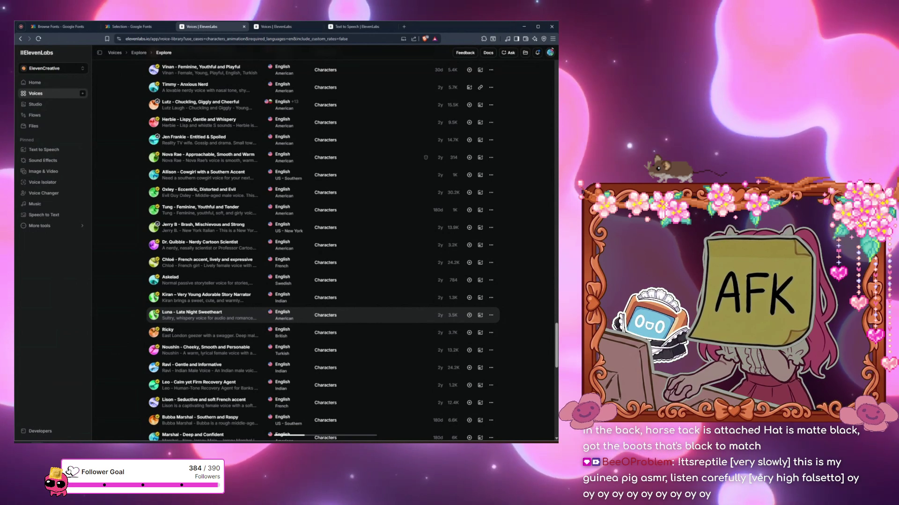
{"action": "left_click_drag", "start_coordinate": [557, 333], "coordinate": [556, 271]}
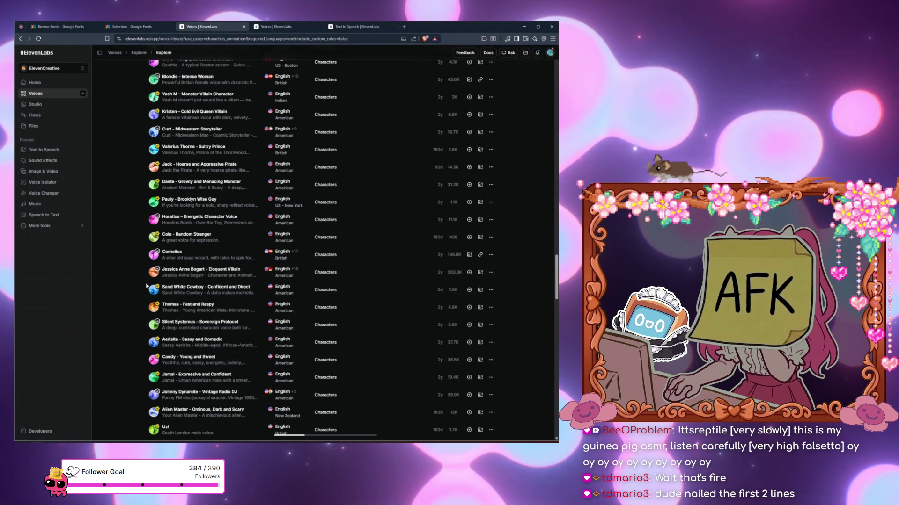
{"action": "scroll", "coordinate": [142, 276], "scroll_direction": "up", "scroll_amount": 3}
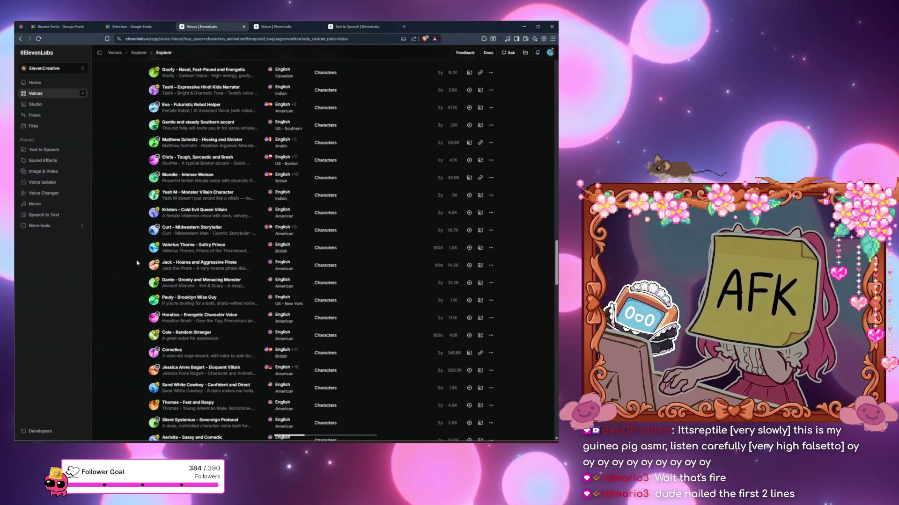
{"action": "scroll", "coordinate": [137, 263], "scroll_direction": "up", "scroll_amount": 3}
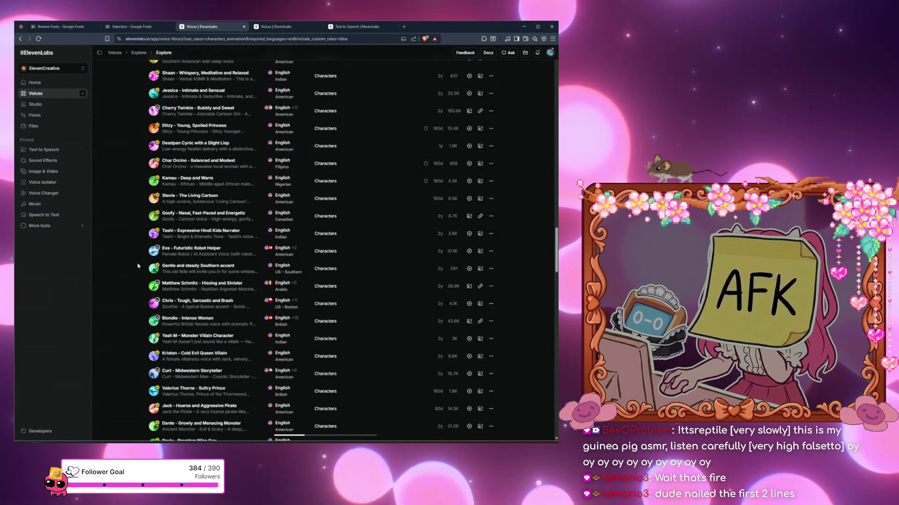
Step: Find the Lulu Lolipop voice with Ctrl+F and copy its voice ID
{"action": "key", "text": "ctrl+f"}
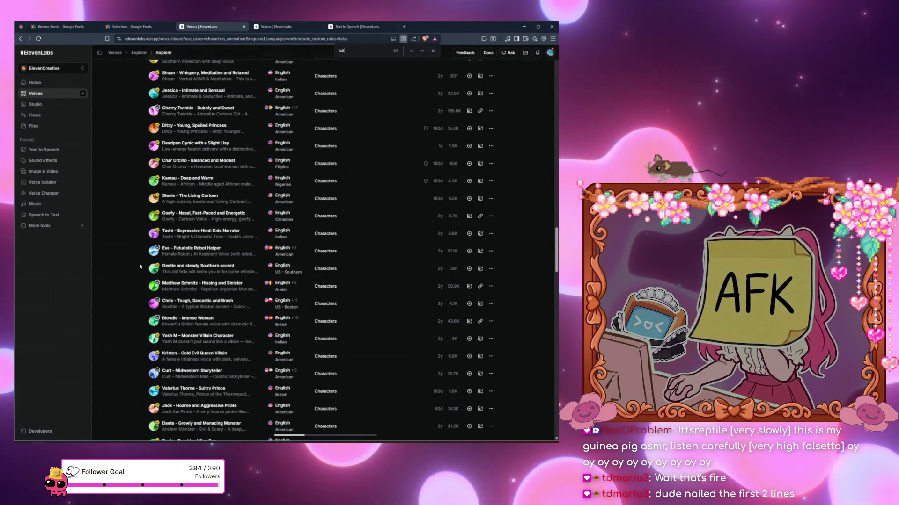
{"action": "type", "text": "i"}
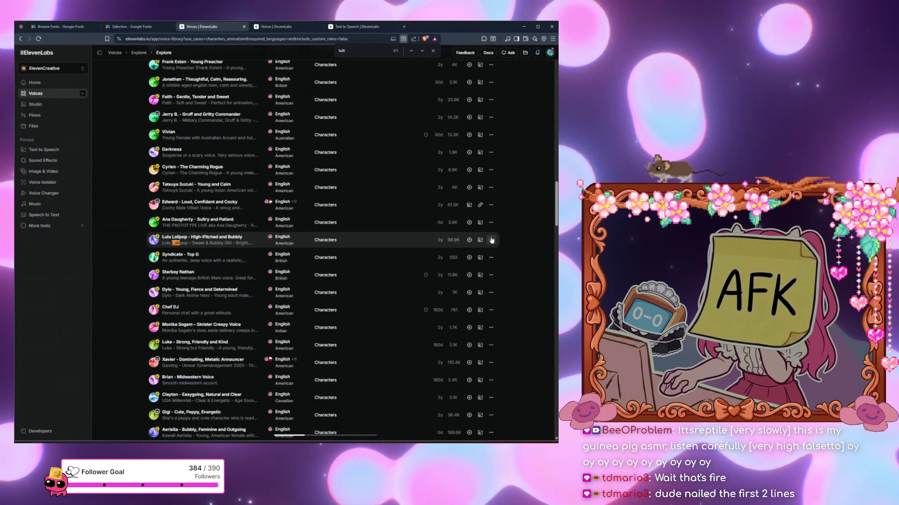
{"action": "left_click", "coordinate": [491, 240]}
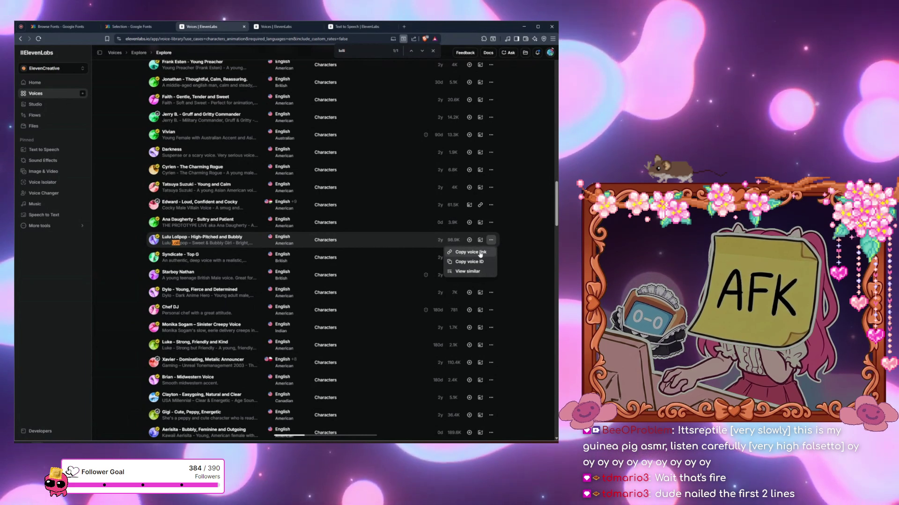
{"action": "left_click", "coordinate": [480, 252]}
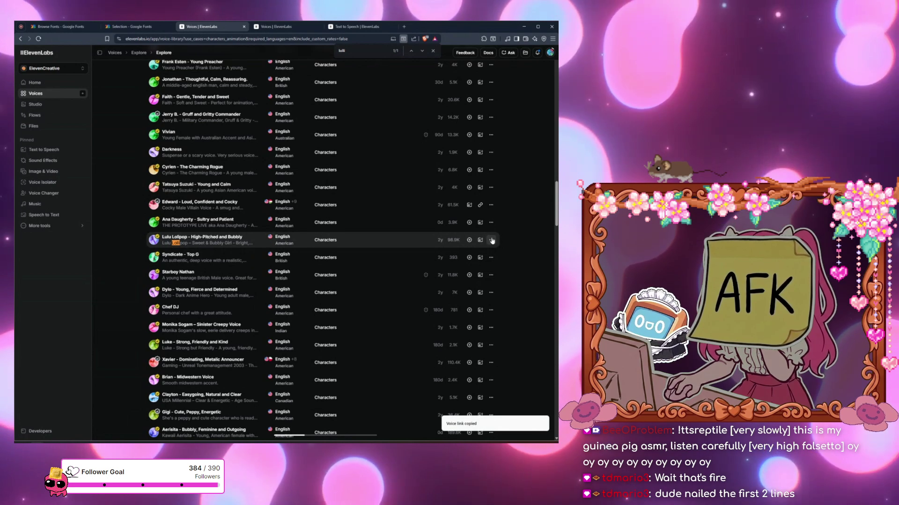
{"action": "left_click", "coordinate": [491, 240]}
{"action": "left_click", "coordinate": [481, 252]}
{"action": "left_click", "coordinate": [491, 293]}
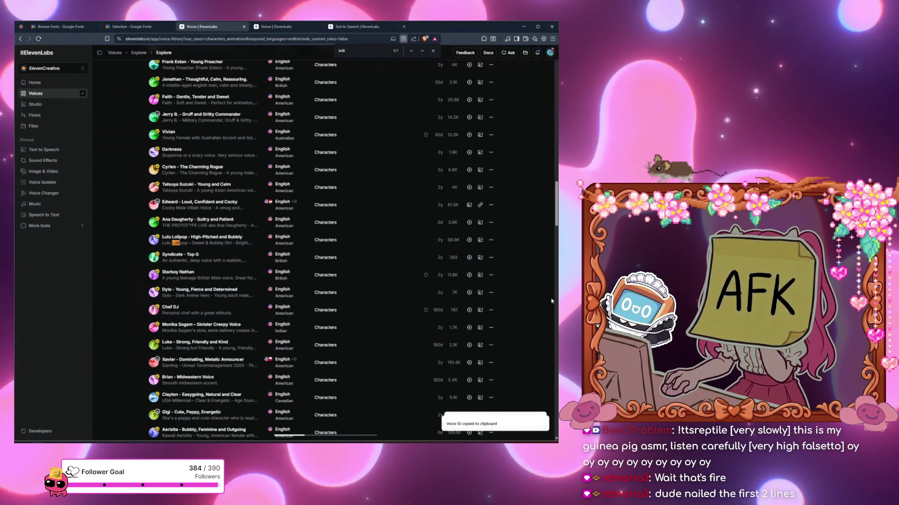
{"action": "left_click", "coordinate": [481, 317]}
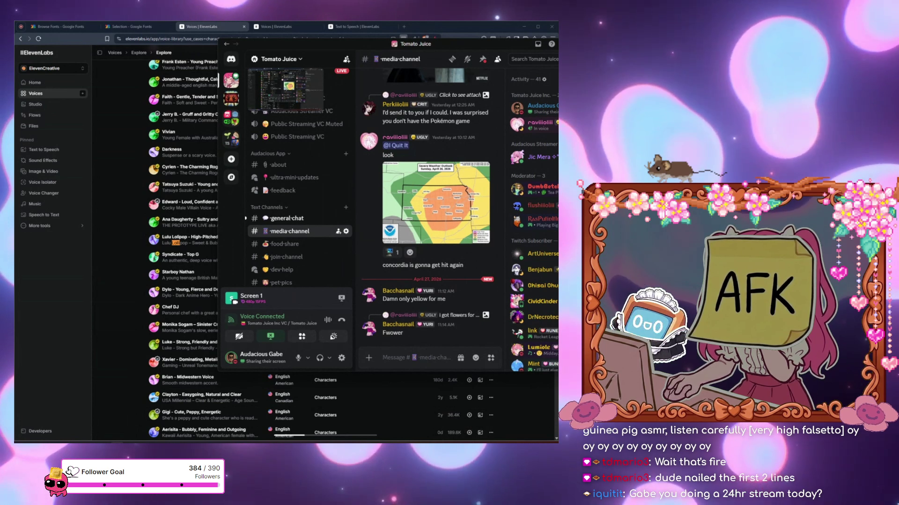
Step: Dismiss the Discord window and return to the Godot script editor
{"action": "left_click", "coordinate": [43, 356]}
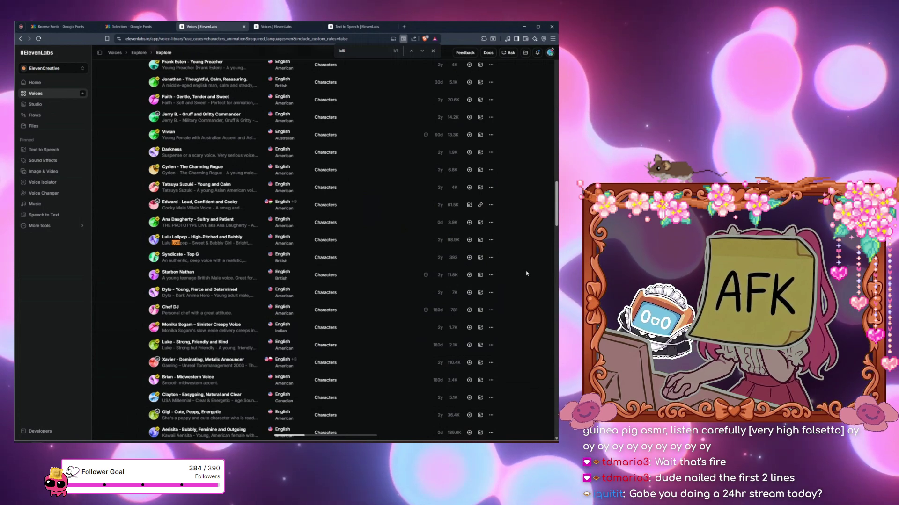
{"action": "scroll", "coordinate": [146, 276], "scroll_direction": "down", "scroll_amount": 1}
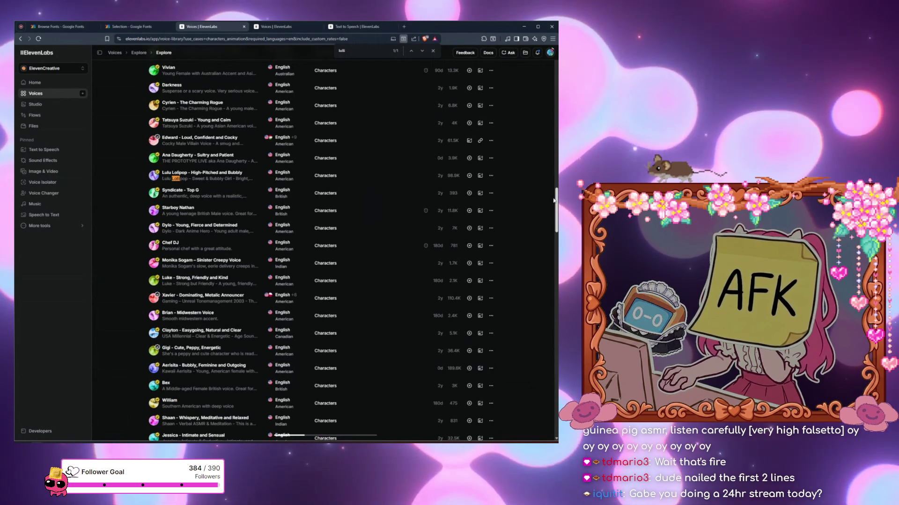
{"action": "scroll", "coordinate": [146, 276], "scroll_direction": "down", "scroll_amount": 4}
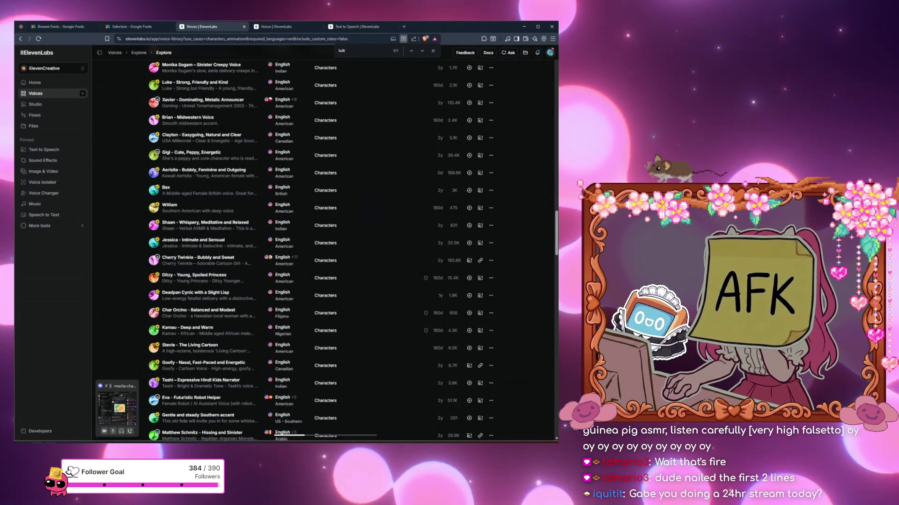
{"action": "key", "text": "alt+Tab"}
{"action": "left_click", "coordinate": [214, 267]}
Step: Place the caret on blank line 124 after the tts_dict block
{"action": "scroll", "coordinate": [213, 225], "scroll_direction": "down", "scroll_amount": 3}
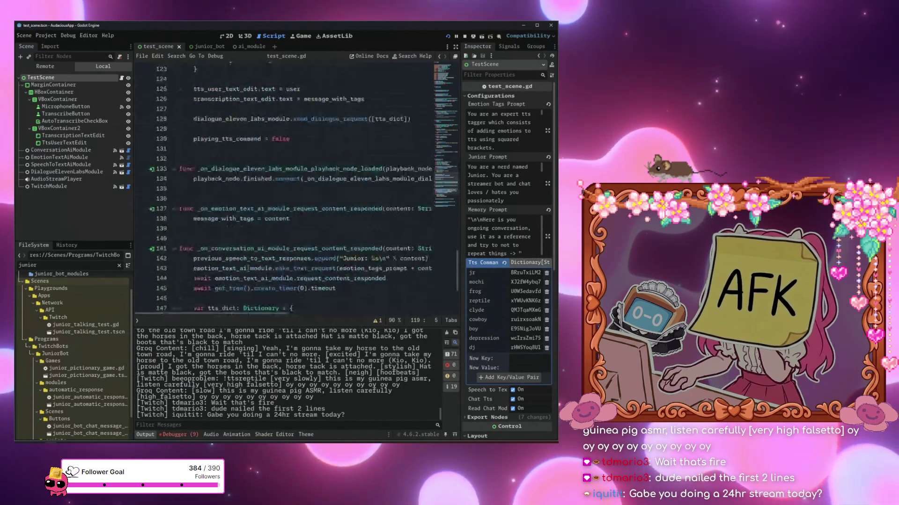
{"action": "left_click", "coordinate": [213, 225]}
{"action": "left_click", "coordinate": [278, 214]}
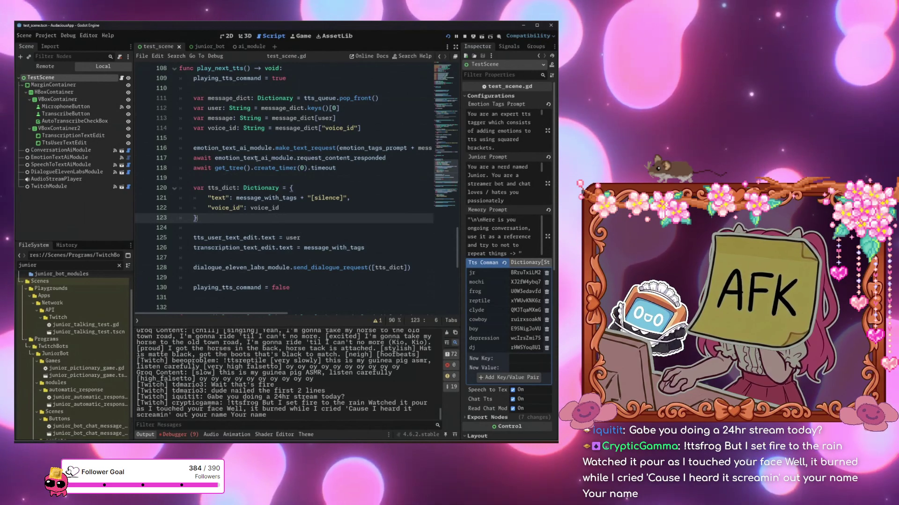
{"action": "left_click", "coordinate": [280, 230]}
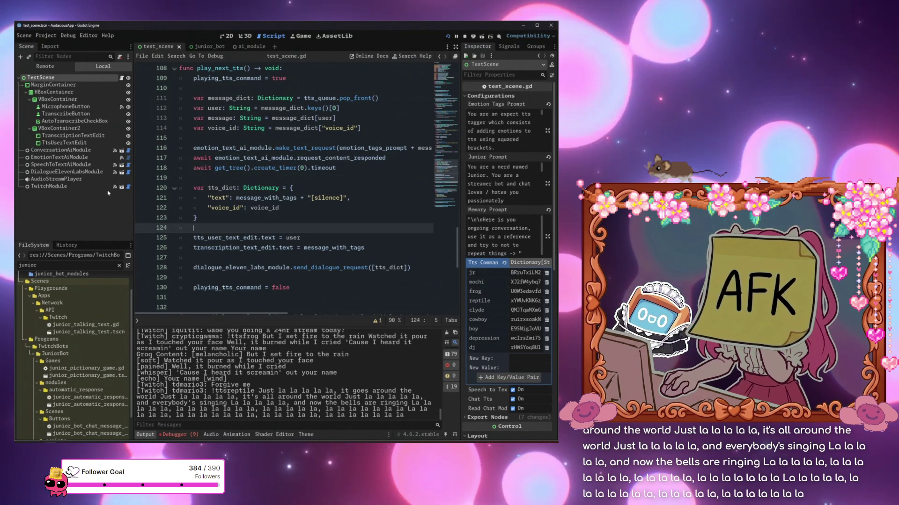
Step: Add a 'lulu' key with the Lulu Lolipop voice ID, then switch back to ElevenLabs
{"action": "left_click", "coordinate": [521, 358]}
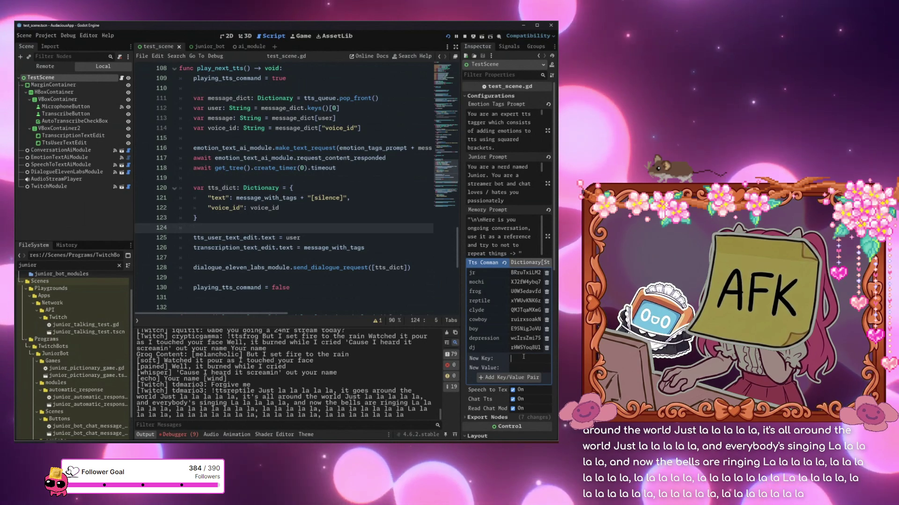
{"action": "type", "text": "1"}
{"action": "type", "text": "ul"}
{"action": "key", "text": "Tab"}
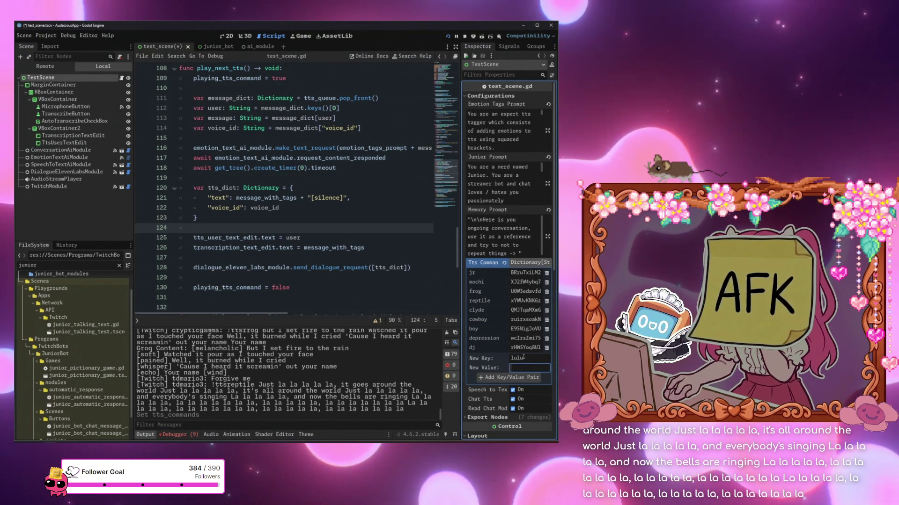
{"action": "key", "text": "ctrl+v"}
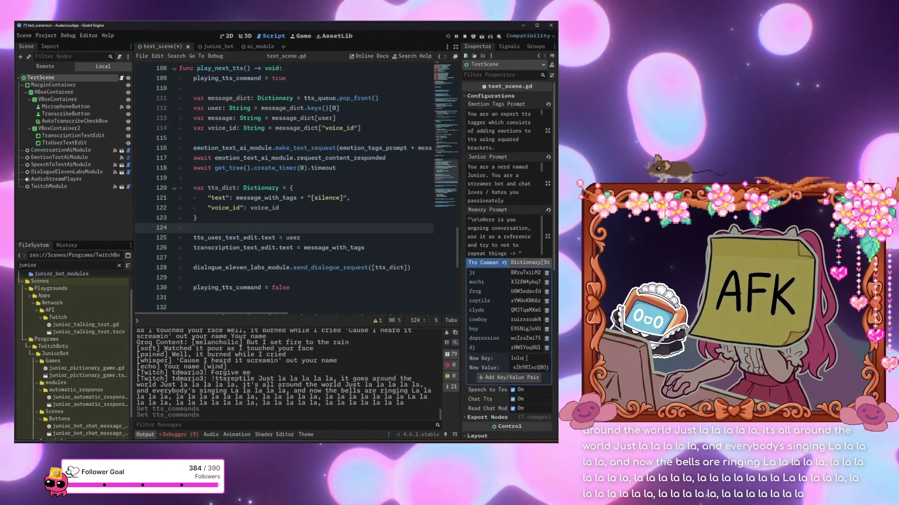
{"action": "left_click", "coordinate": [525, 379]}
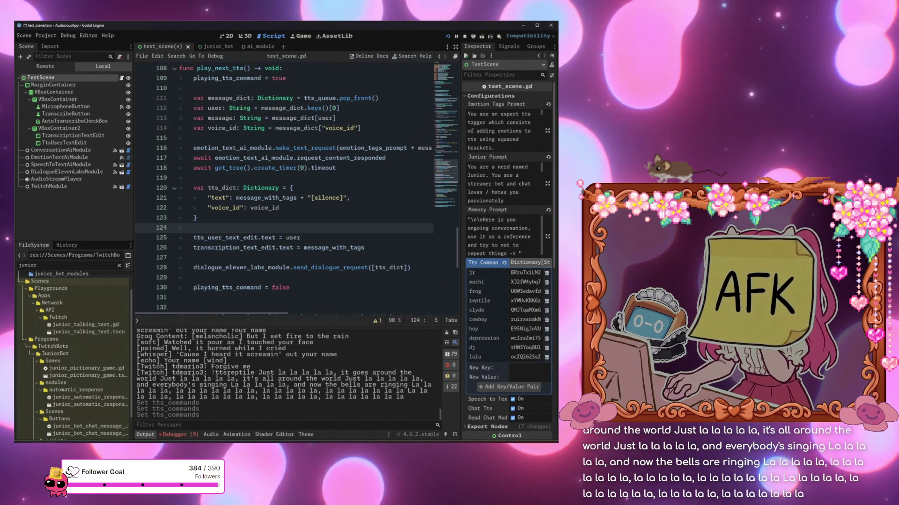
{"action": "left_click", "coordinate": [65, 428]}
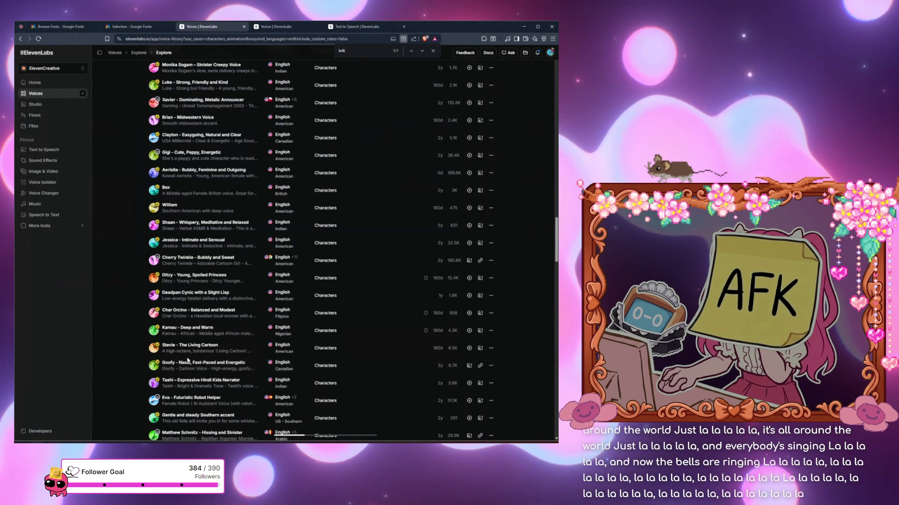
Step: Scroll down the English character voices to Crazy Eddie and play its preview
{"action": "scroll", "coordinate": [188, 361], "scroll_direction": "down", "scroll_amount": 5}
{"action": "scroll", "coordinate": [188, 361], "scroll_direction": "down", "scroll_amount": 2}
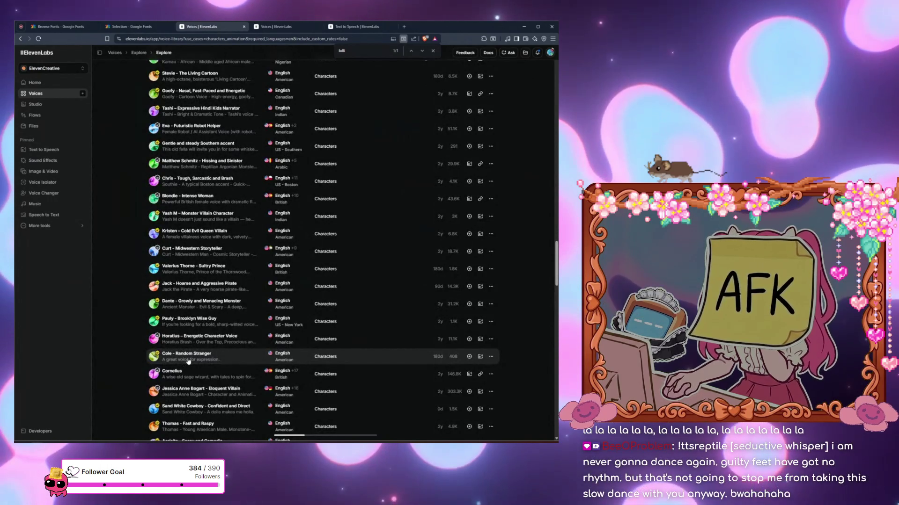
{"action": "mouse_move", "coordinate": [188, 360]}
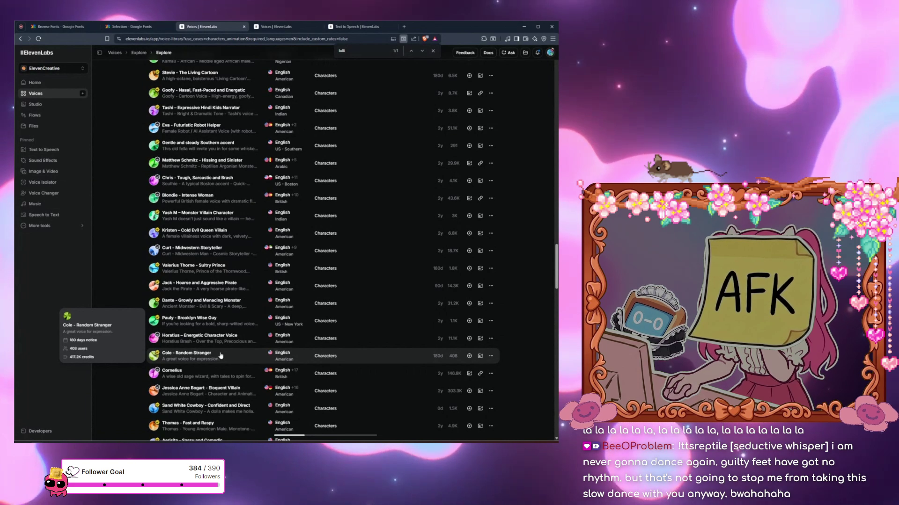
{"action": "scroll", "coordinate": [221, 356], "scroll_direction": "down", "scroll_amount": 2}
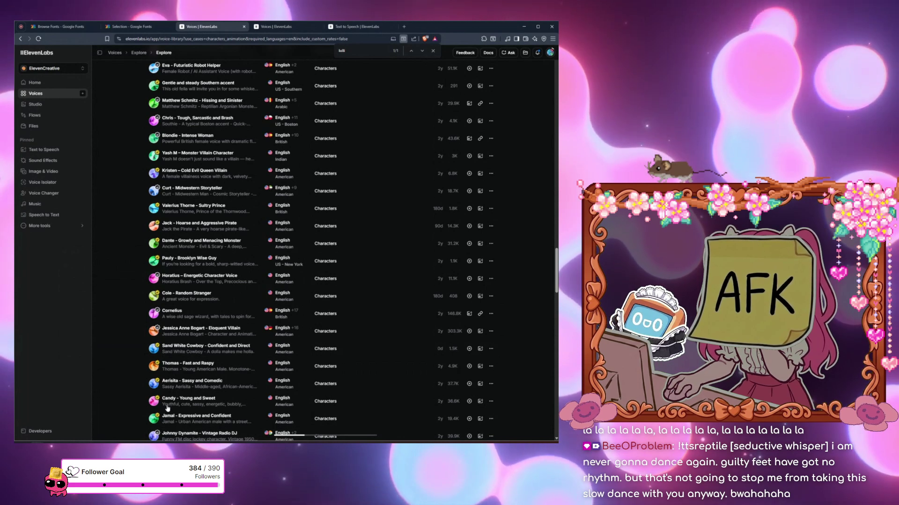
{"action": "scroll", "coordinate": [206, 392], "scroll_direction": "down", "scroll_amount": 3}
{"action": "scroll", "coordinate": [206, 392], "scroll_direction": "down", "scroll_amount": 5}
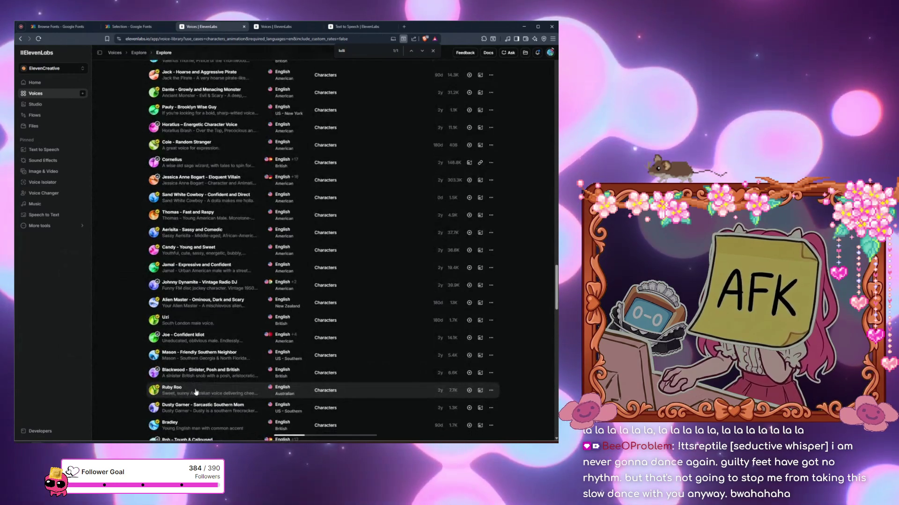
{"action": "scroll", "coordinate": [190, 392], "scroll_direction": "down", "scroll_amount": 5}
{"action": "scroll", "coordinate": [190, 392], "scroll_direction": "down", "scroll_amount": 10}
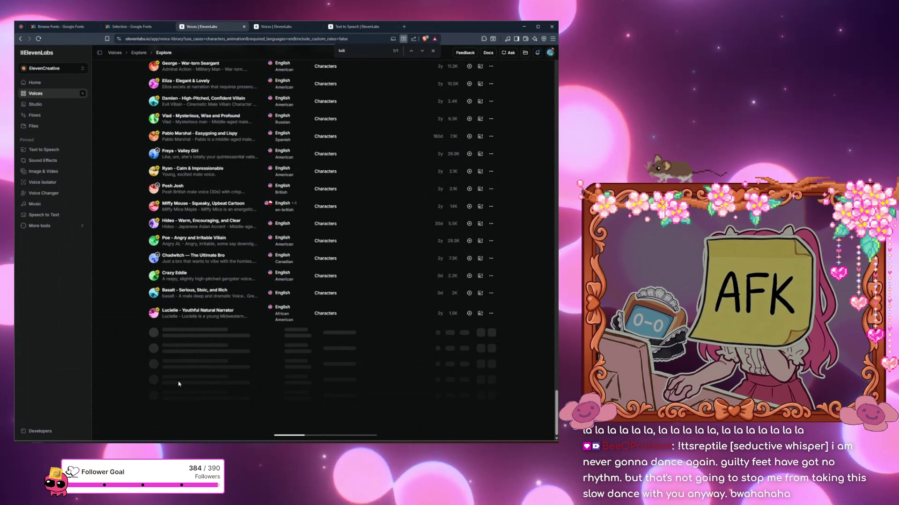
{"action": "scroll", "coordinate": [183, 383], "scroll_direction": "down", "scroll_amount": 3}
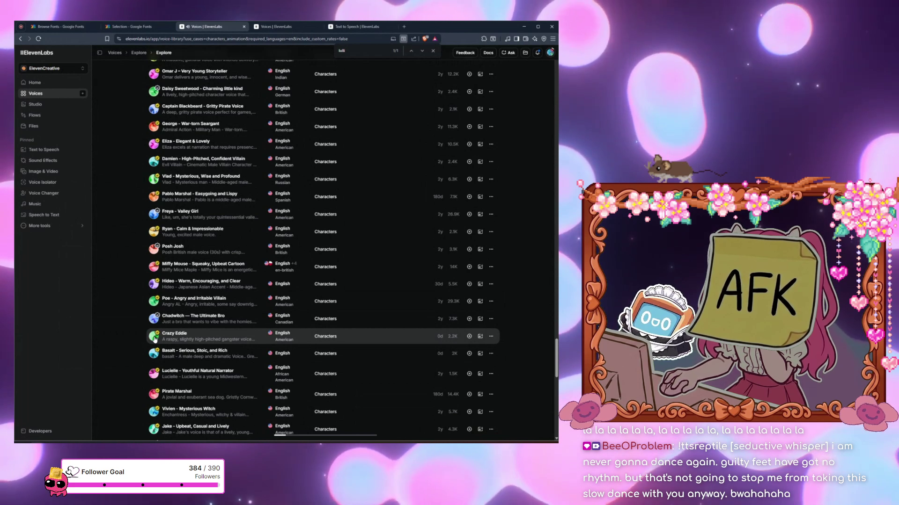
{"action": "left_click", "coordinate": [155, 339]}
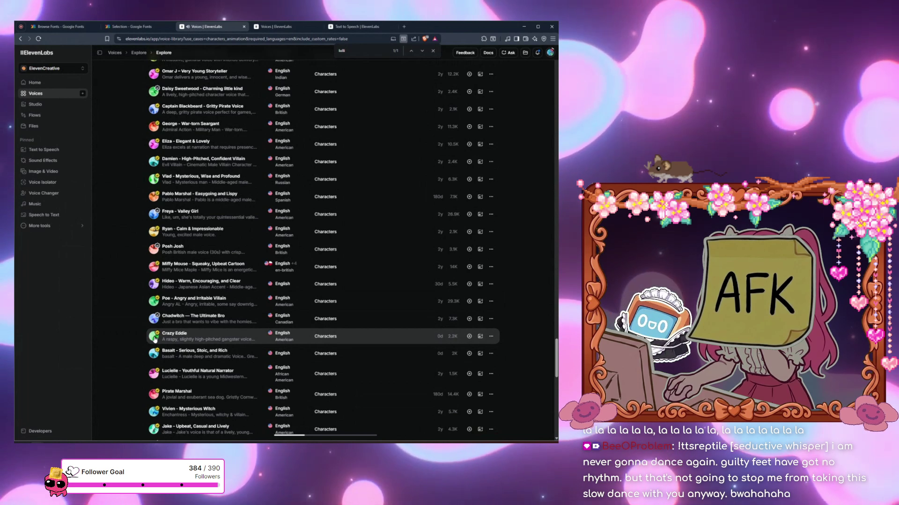
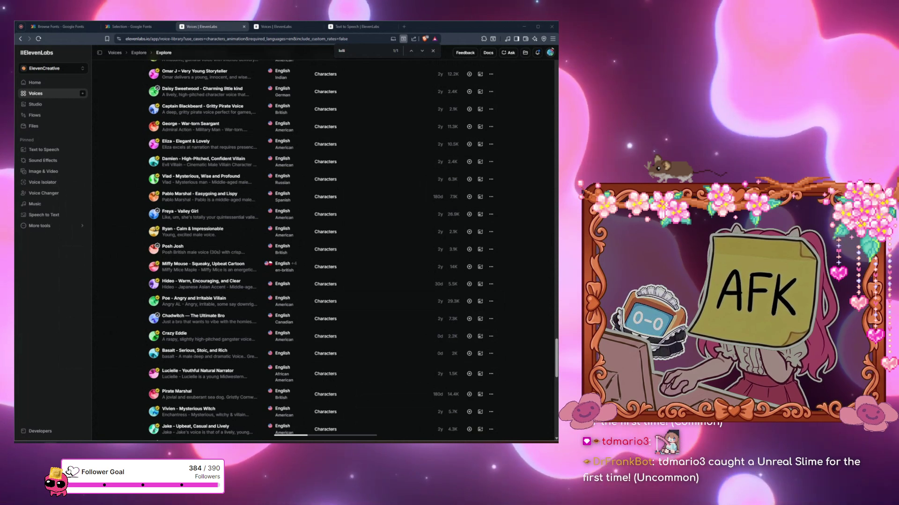
Step: Return to the Godot editor and review the latest Twitch lines in the Output panel
{"action": "key", "text": "alt+Tab"}
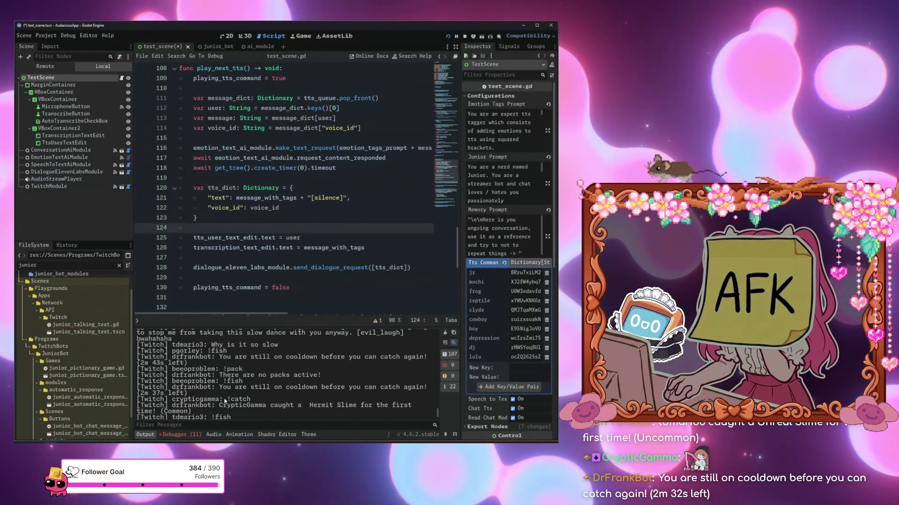
{"action": "scroll", "coordinate": [247, 390], "scroll_direction": "up", "scroll_amount": 3}
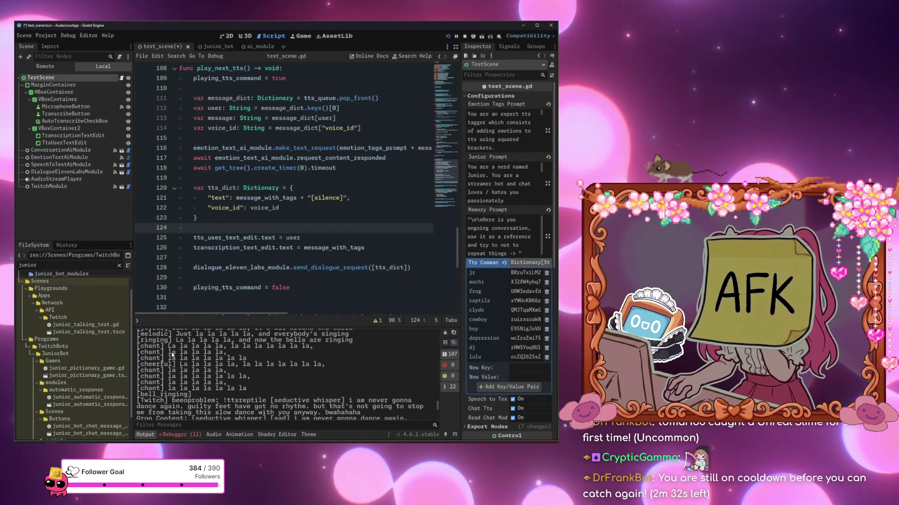
{"action": "scroll", "coordinate": [211, 370], "scroll_direction": "down", "scroll_amount": 5}
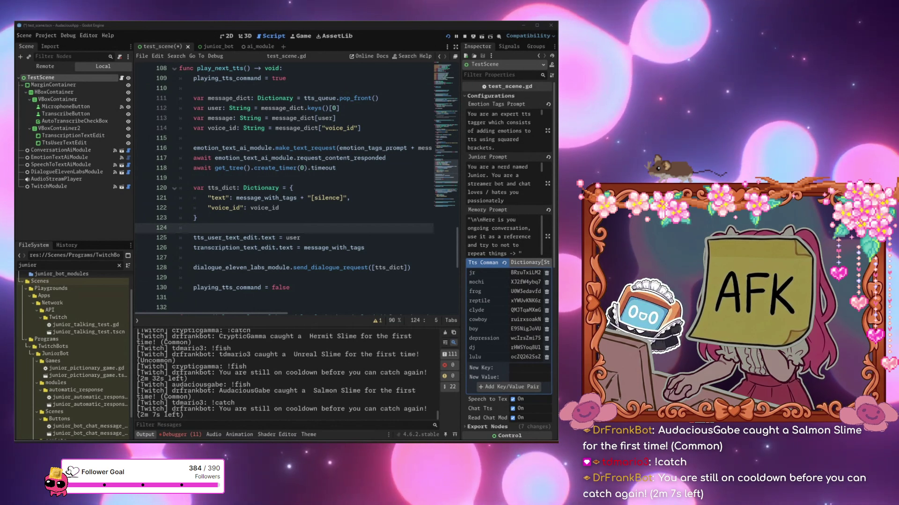
Step: Show the debugger's Errors list, snip a screenshot of it, then switch to the Twitch chat
{"action": "left_click", "coordinate": [192, 436]}
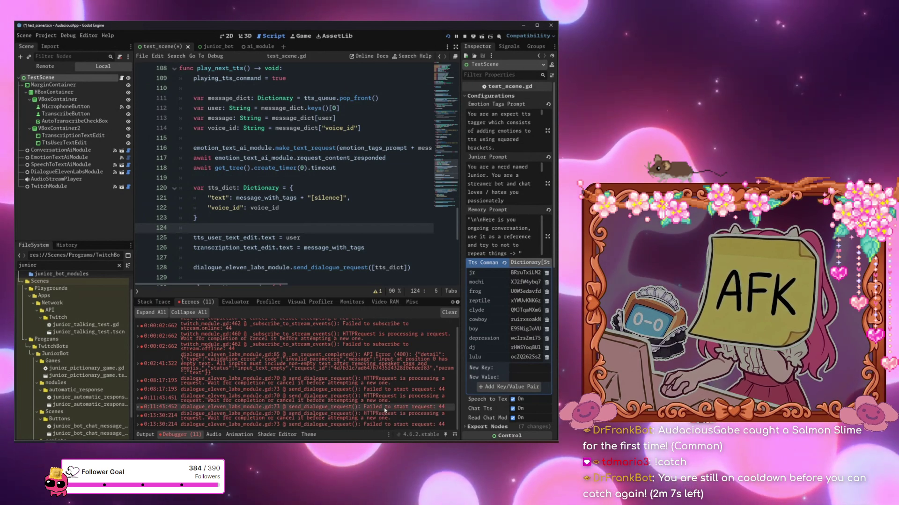
{"action": "mouse_move", "coordinate": [395, 412]}
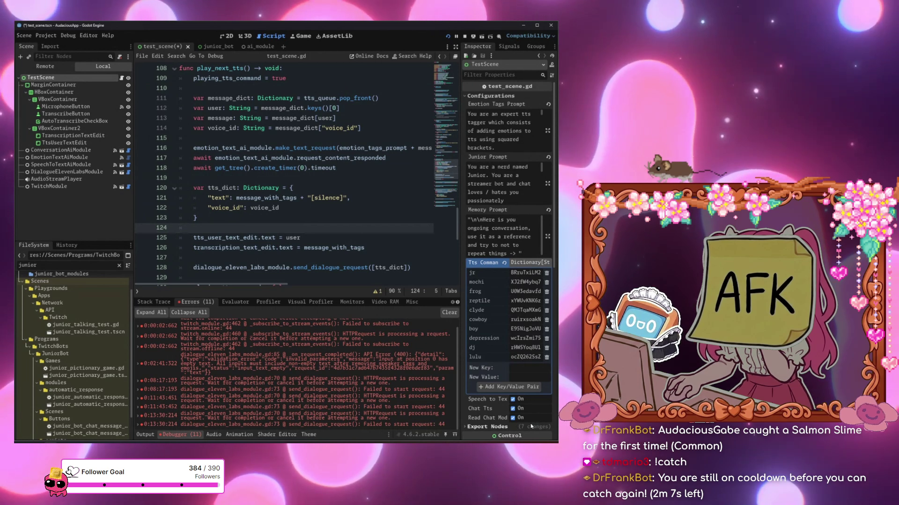
{"action": "key", "text": "super+shift+s"}
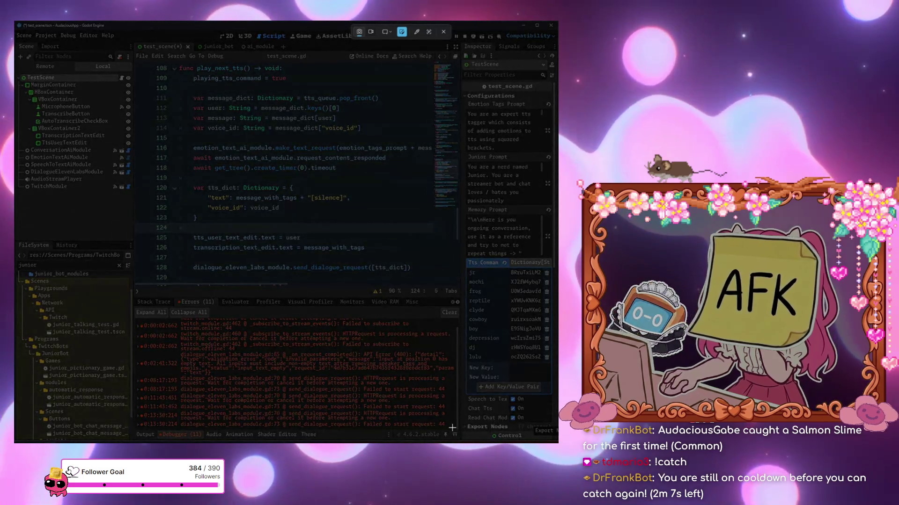
{"action": "mouse_move", "coordinate": [453, 428]}
{"action": "left_mouse_down"}
{"action": "mouse_move", "coordinate": [214, 360]}
{"action": "mouse_move", "coordinate": [134, 322]}
{"action": "left_mouse_up"}
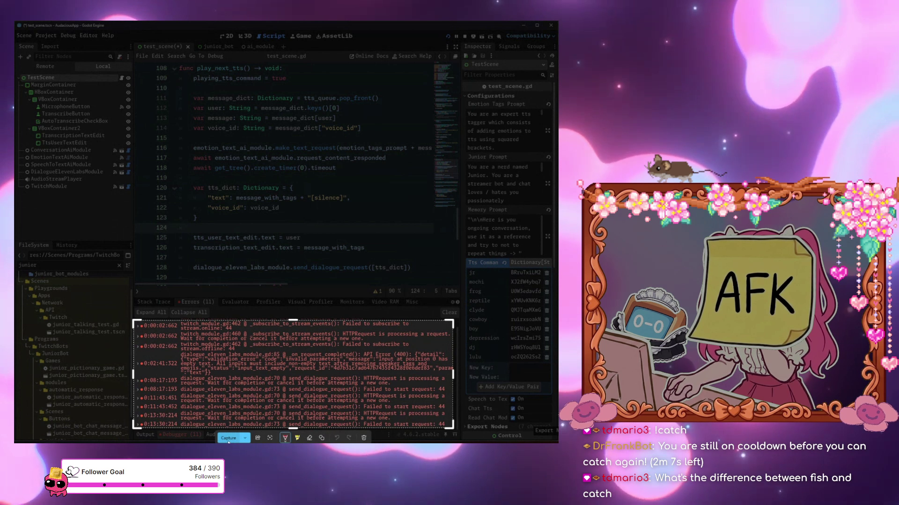
{"action": "left_click", "coordinate": [228, 439]}
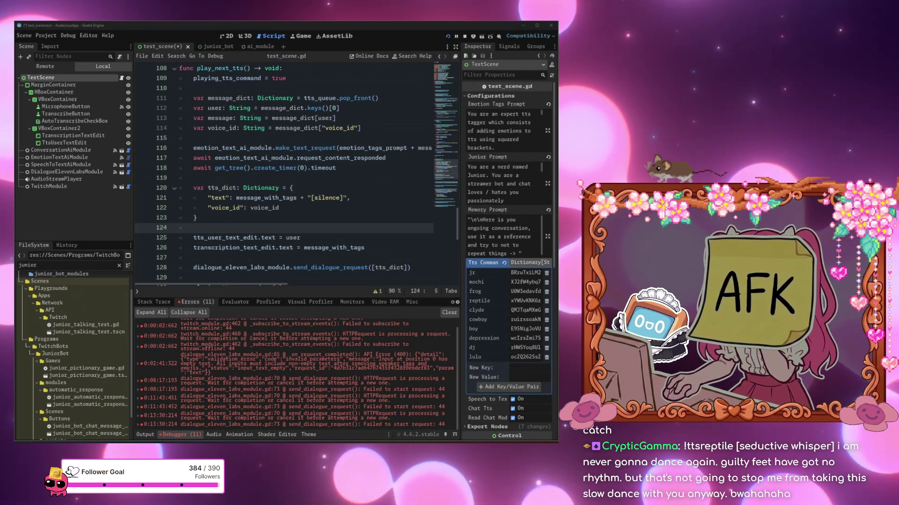
{"action": "key", "text": "alt+Tab"}
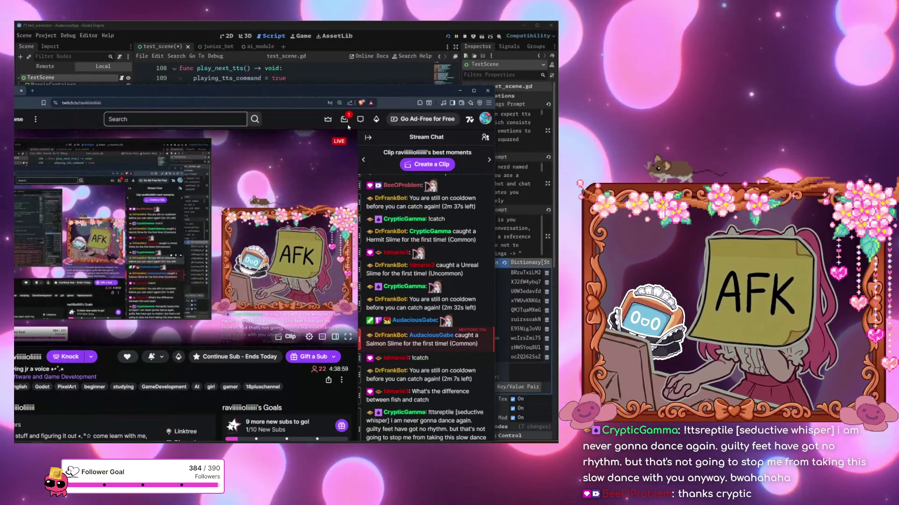
Step: Switch from the Twitch window back to the Godot editor with the error list
{"action": "key", "text": "alt+Tab"}
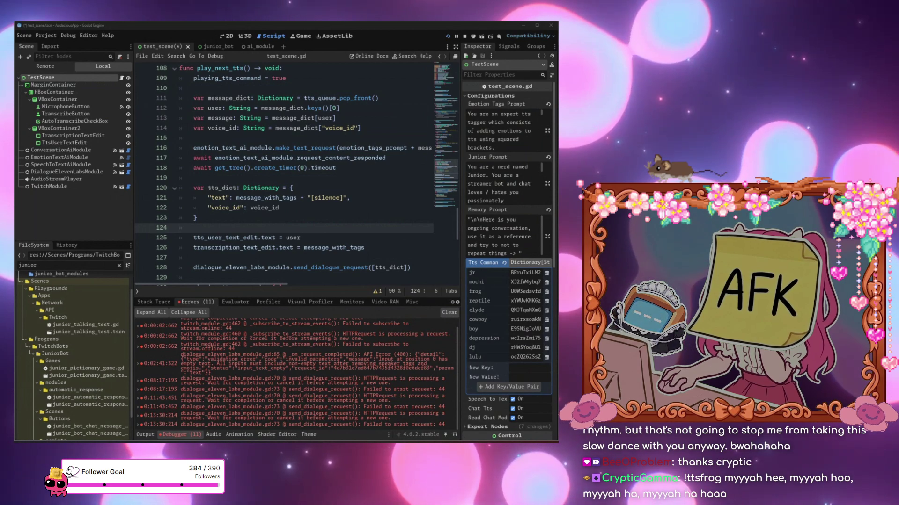
Step: Search Godot's built-in help for 'tts' and select the DisplayServer tts_speak entry
{"action": "left_click", "coordinate": [348, 177]}
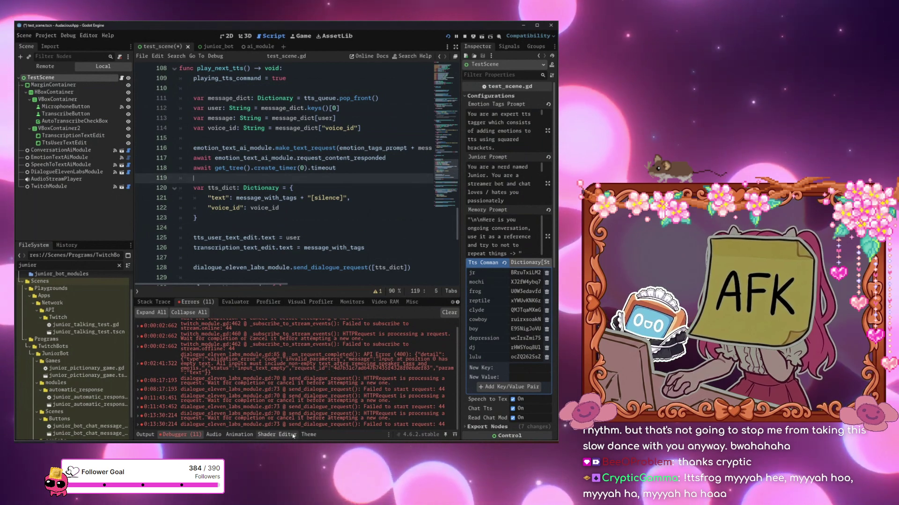
{"action": "key", "text": "Down"}
{"action": "key", "text": "Down"}
{"action": "key", "text": "Down"}
{"action": "scroll", "coordinate": [445, 171], "scroll_direction": "down", "scroll_amount": 1}
{"action": "scroll", "coordinate": [445, 171], "scroll_direction": "down", "scroll_amount": 6}
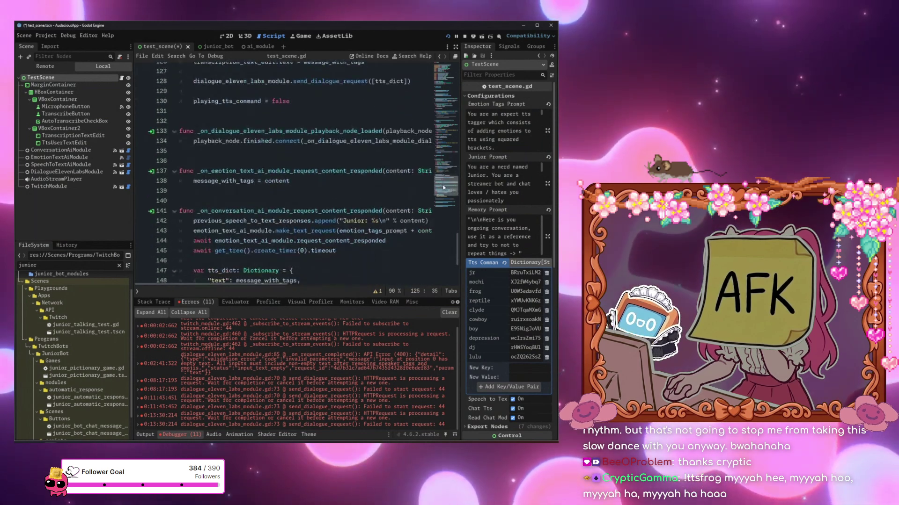
{"action": "left_click", "coordinate": [362, 220]}
{"action": "key", "text": "F1"}
{"action": "type", "text": "tts"}
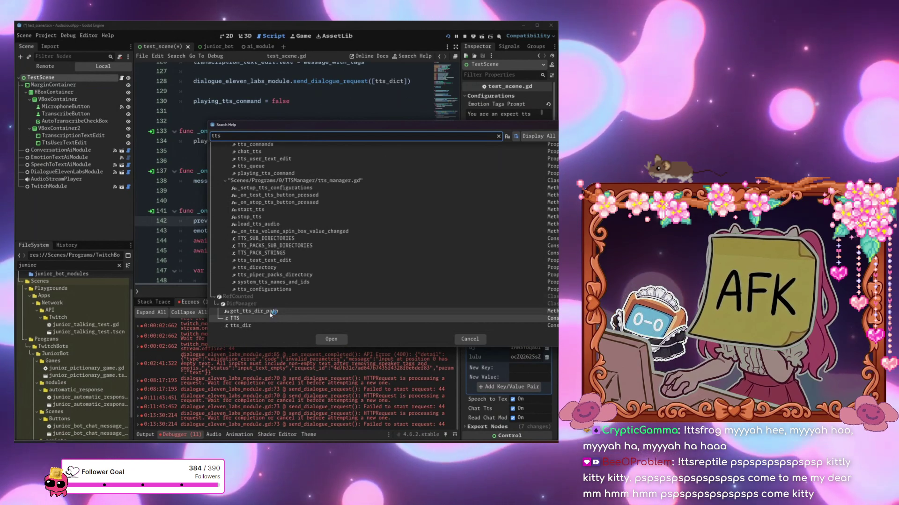
{"action": "scroll", "coordinate": [290, 316], "scroll_direction": "up", "scroll_amount": 6}
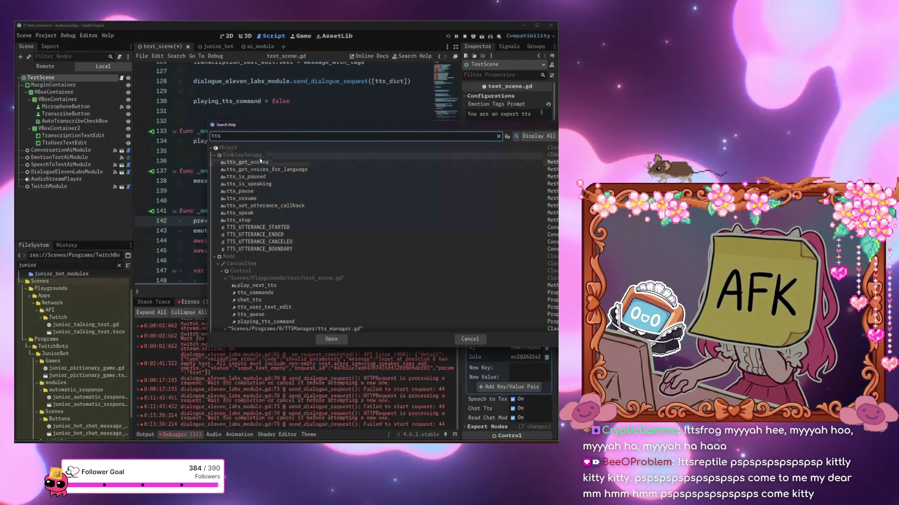
{"action": "left_click", "coordinate": [251, 214]}
Step: Open the tts_speak documentation page covering its voice, volume, pitch and rate parameters
{"action": "double_click", "coordinate": [251, 216]}
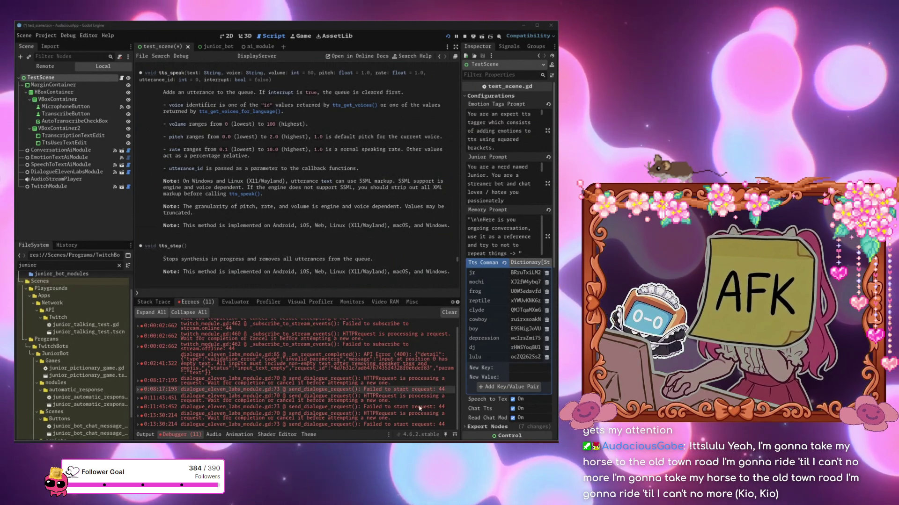
Step: Switch to the ElevenLabs voice library and play a preview of a Characters voice
{"action": "mouse_move", "coordinate": [108, 440]}
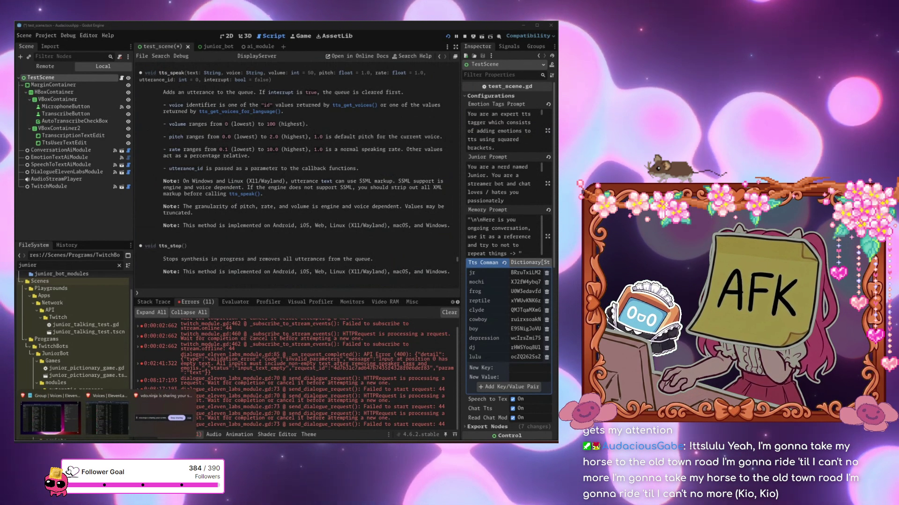
{"action": "left_click", "coordinate": [56, 420]}
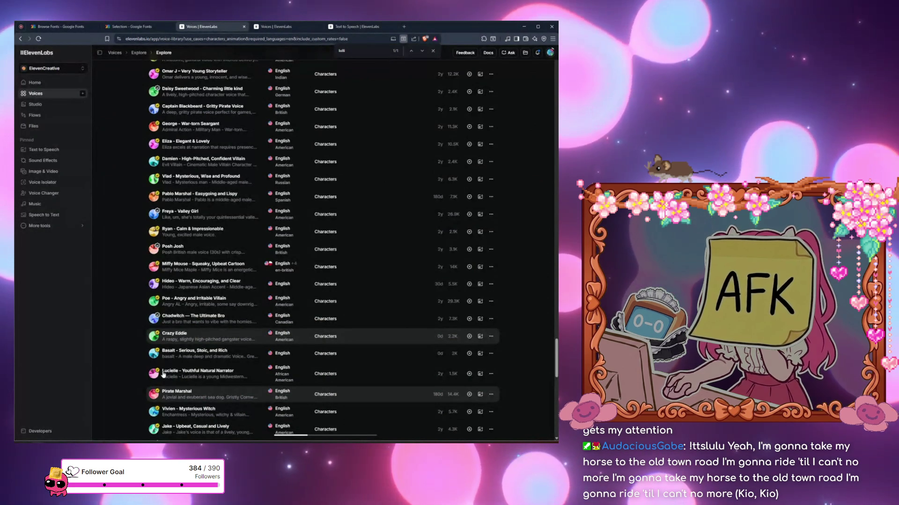
{"action": "scroll", "coordinate": [163, 373], "scroll_direction": "down", "scroll_amount": 3}
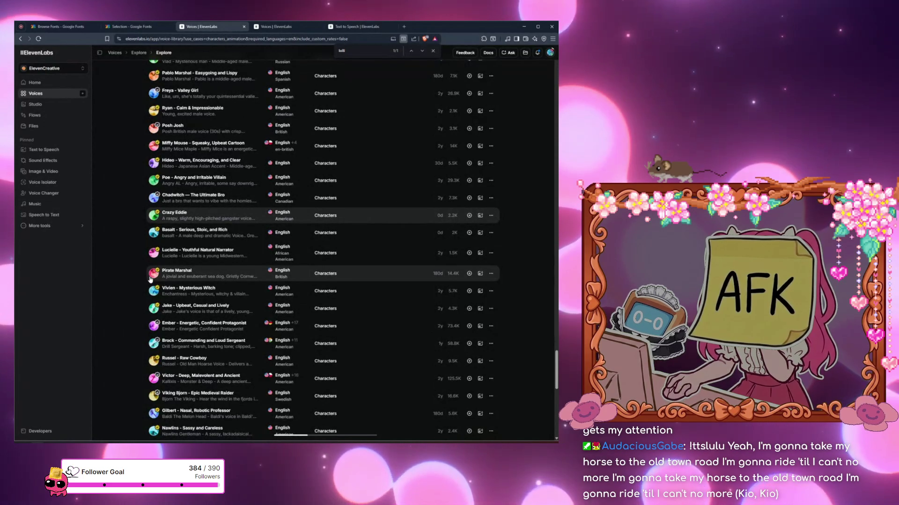
{"action": "left_click", "coordinate": [151, 276]}
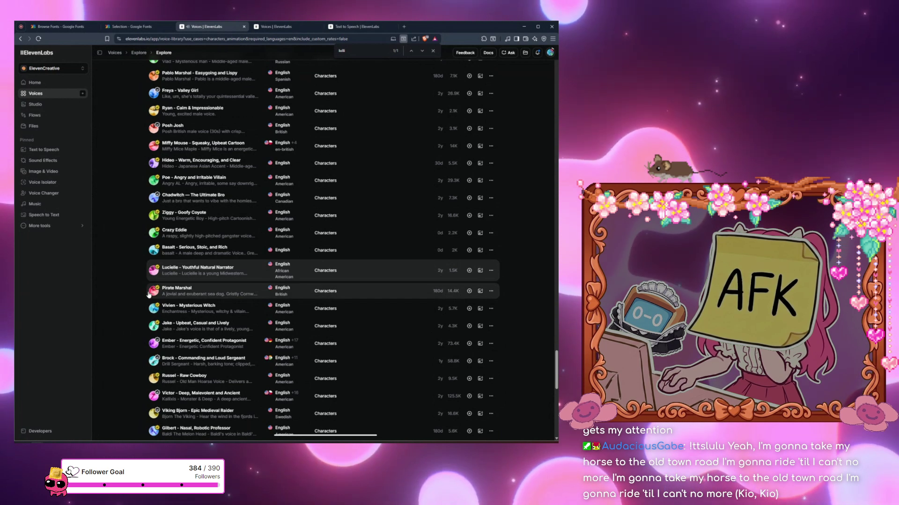